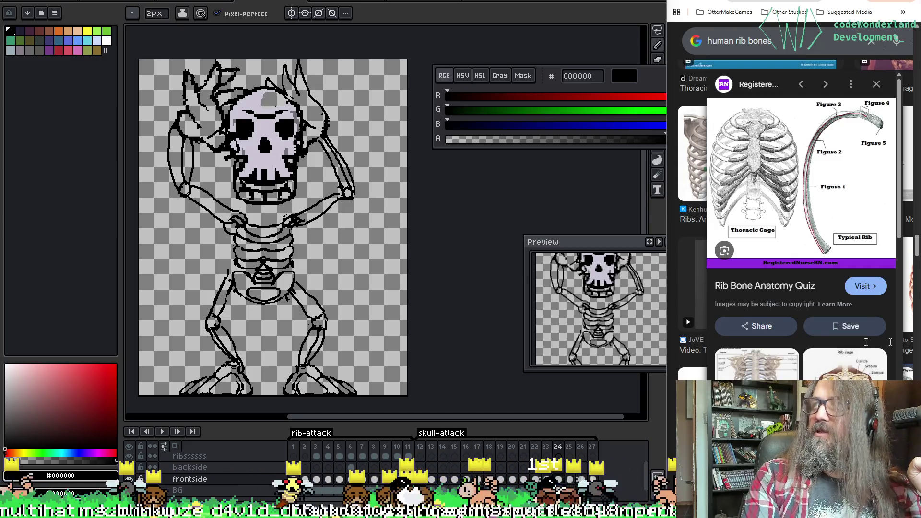
# Switch from the Aseprite skeleton sprite to the browser showing the WAMP room map.
pyautogui.hotkey('alt', 'Tab')
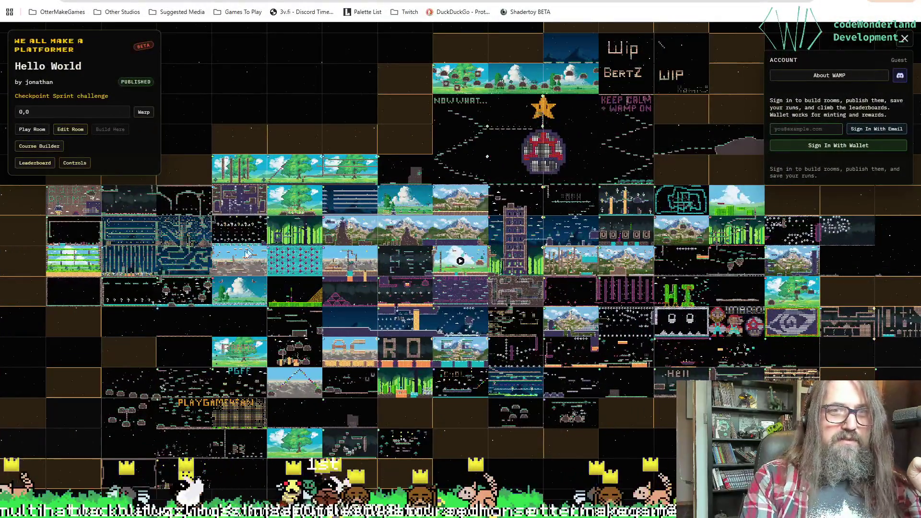
# Browse the Shark(s) In The Pond, Room 1,-5, Vertical parkour and Room -4,2 tiles.
pyautogui.click(226, 292)
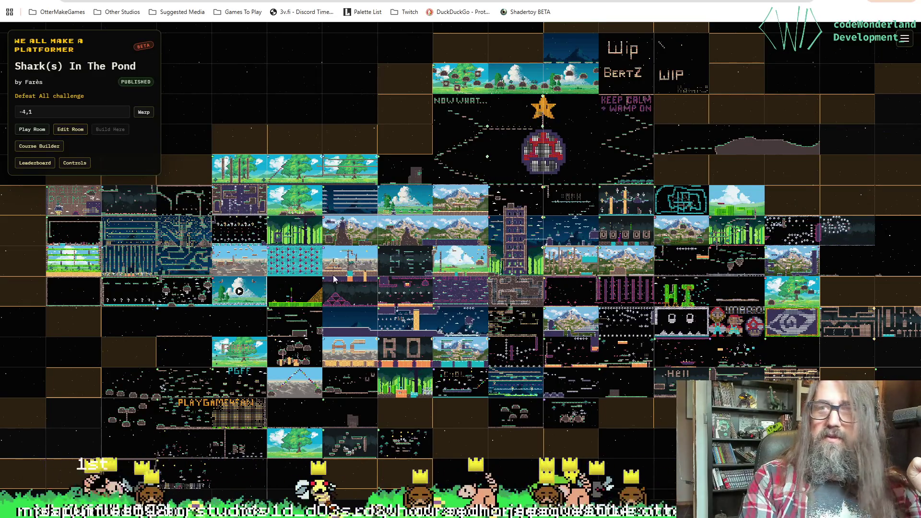
pyautogui.click(469, 215)
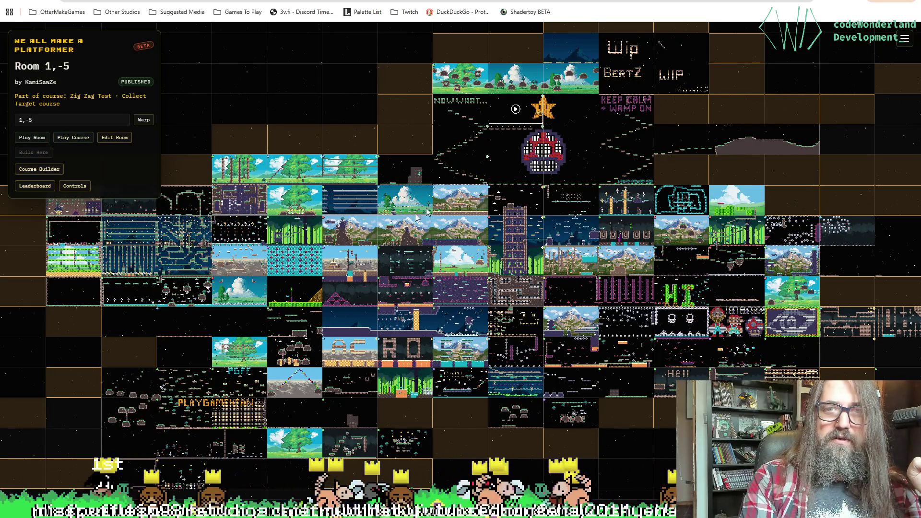
pyautogui.click(240, 293)
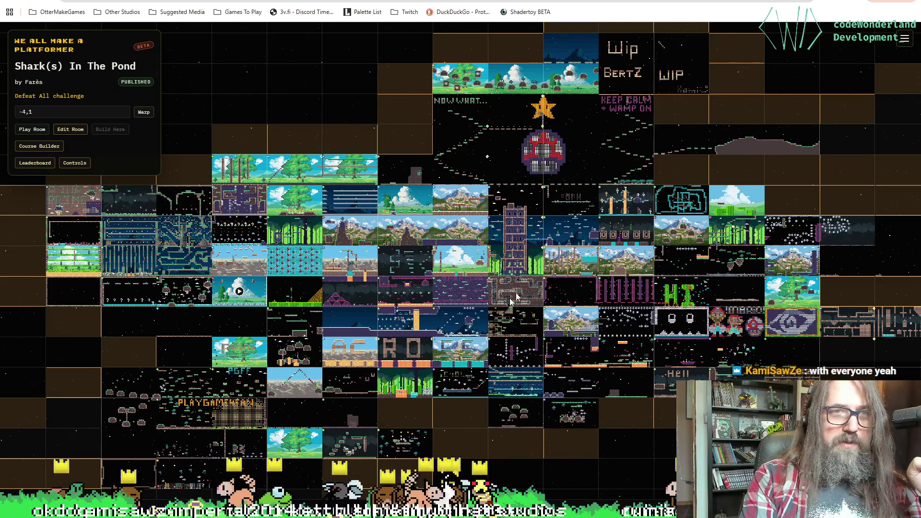
pyautogui.click(571, 261)
pyautogui.click(240, 321)
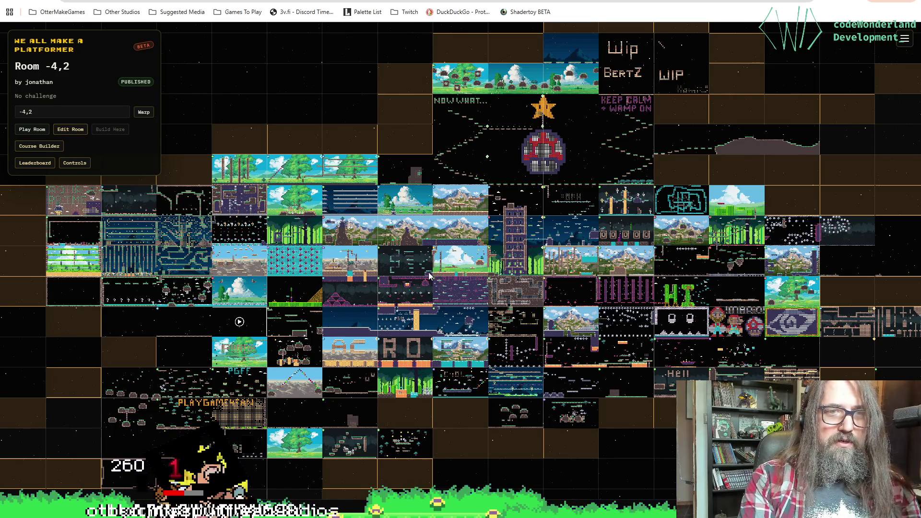
# Check the coin run room, then select Room 4,-1 and start playing it.
pyautogui.click(460, 79)
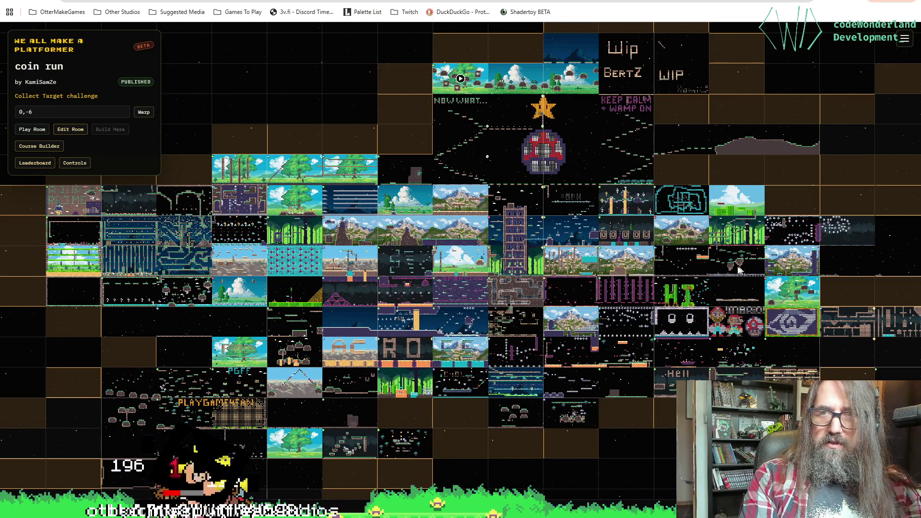
pyautogui.click(677, 234)
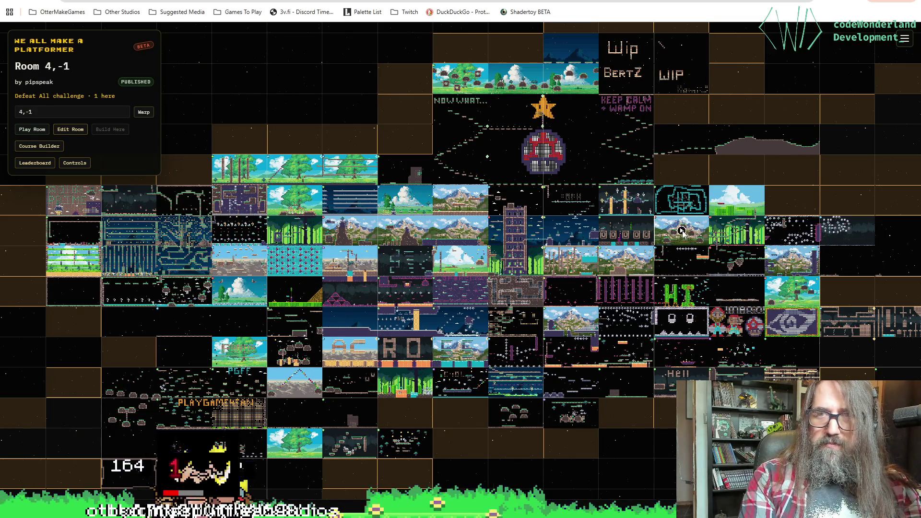
pyautogui.click(682, 234)
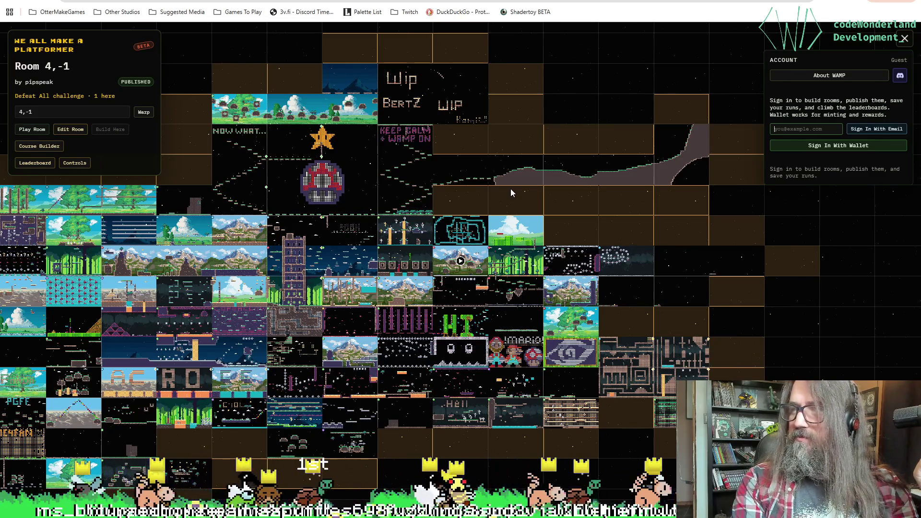
# Zoom and pan the world map to bring rooms further left into view.
pyautogui.scroll(2, 362, 230)
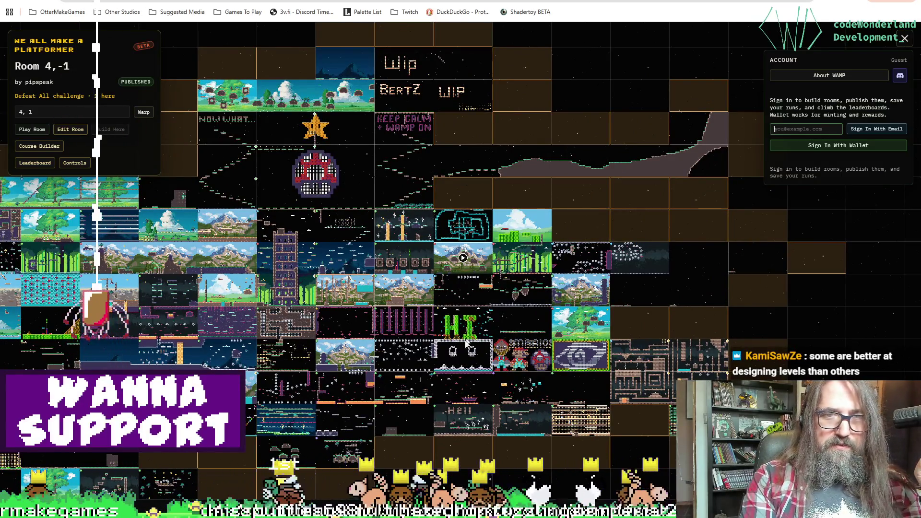
pyautogui.moveTo(291, 303)
pyautogui.mouseDown()
pyautogui.moveTo(454, 333)
pyautogui.moveTo(424, 319)
pyautogui.moveTo(442, 280)
pyautogui.mouseUp()
pyautogui.moveTo(393, 320); pyautogui.dragTo(478, 336)
pyautogui.moveTo(341, 335)
pyautogui.mouseDown()
pyautogui.moveTo(420, 339)
pyautogui.moveTo(328, 331)
pyautogui.moveTo(320, 321)
pyautogui.mouseUp()
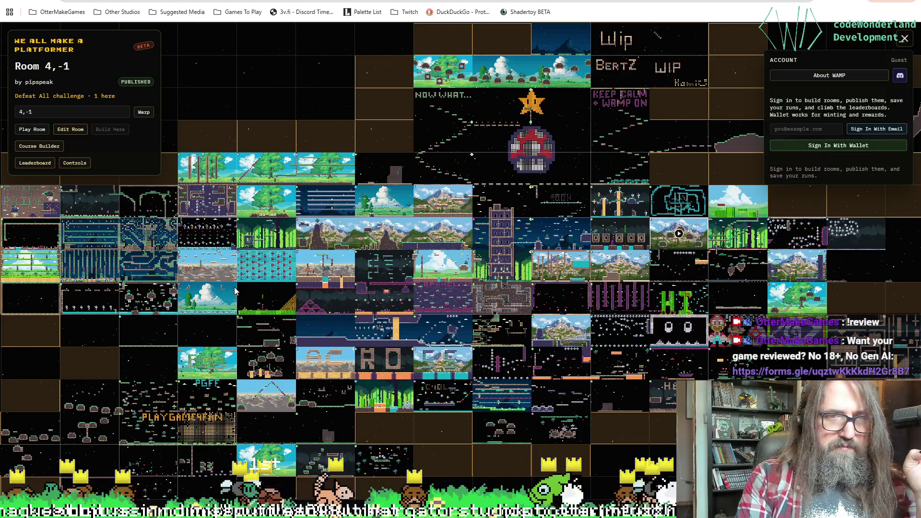
pyautogui.scroll(5, 208, 301)
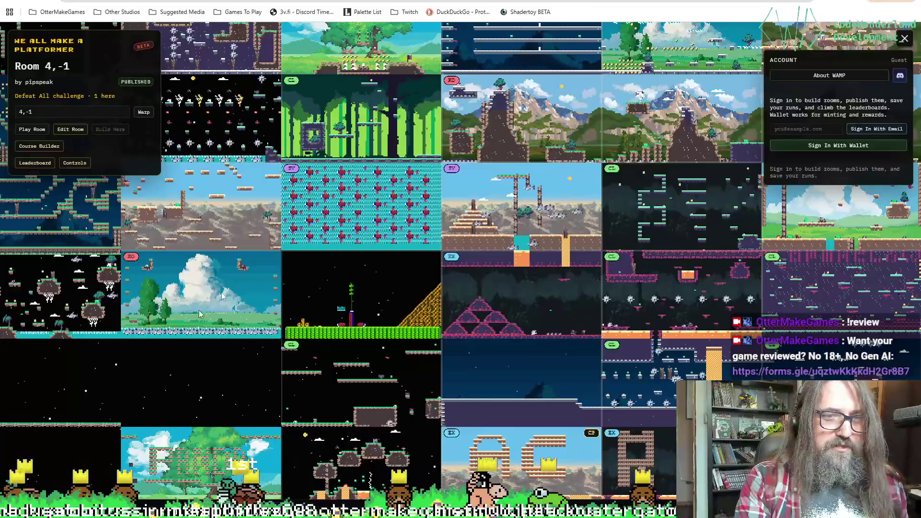
pyautogui.scroll(-3, 195, 285)
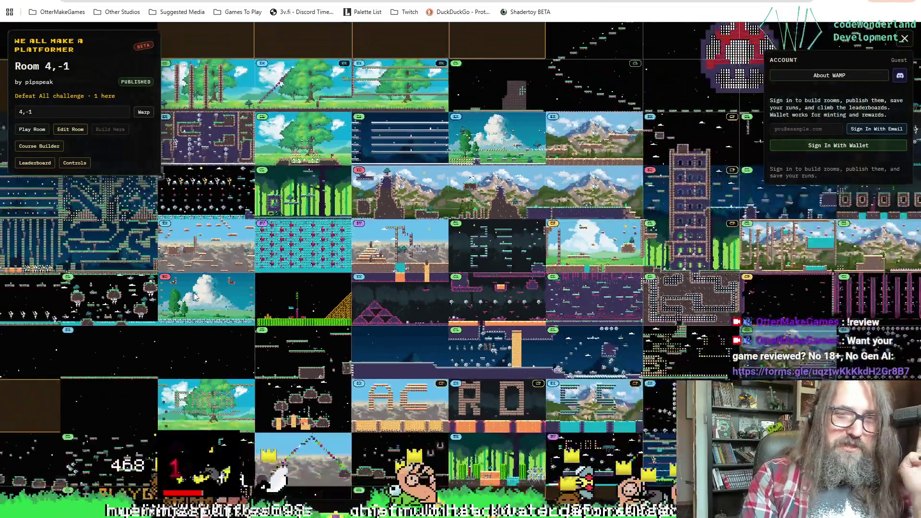
# Centre the map on the mushroom and tower rooms, then close the account panel.
pyautogui.moveTo(545, 386)
pyautogui.mouseDown()
pyautogui.moveTo(519, 469)
pyautogui.moveTo(467, 462)
pyautogui.moveTo(453, 333)
pyautogui.moveTo(262, 413)
pyautogui.moveTo(276, 266)
pyautogui.mouseUp()
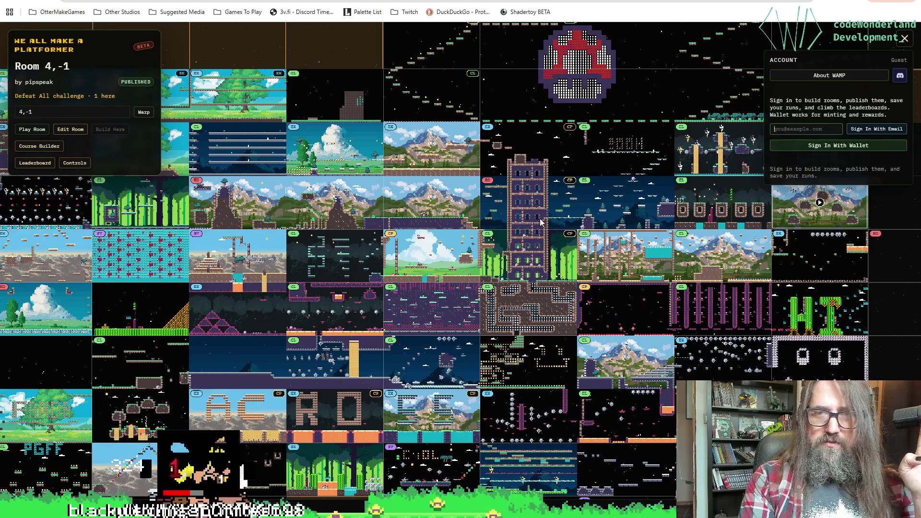
pyautogui.moveTo(541, 221); pyautogui.dragTo(314, 313)
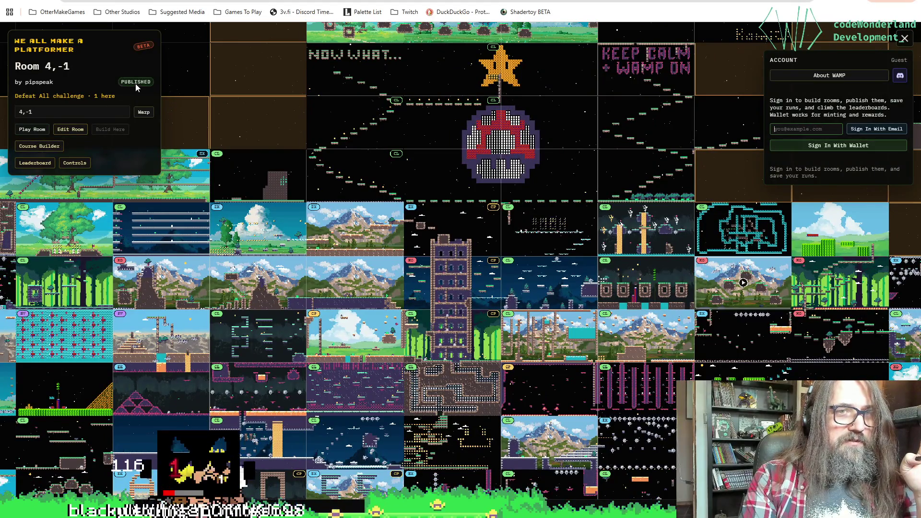
pyautogui.click(64, 115)
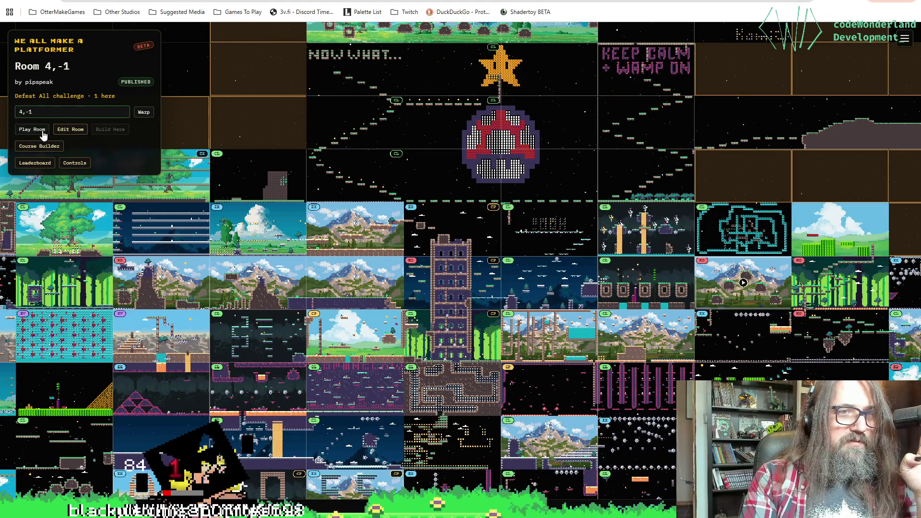
# Edit Room 4,-1, panning between the mountain room and the neighbouring forest room.
pyautogui.click(65, 130)
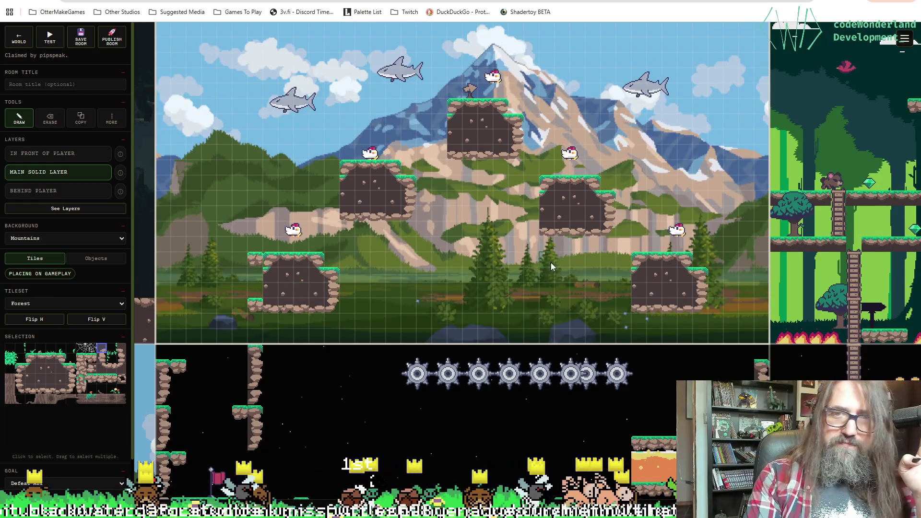
pyautogui.scroll(2, 568, 270)
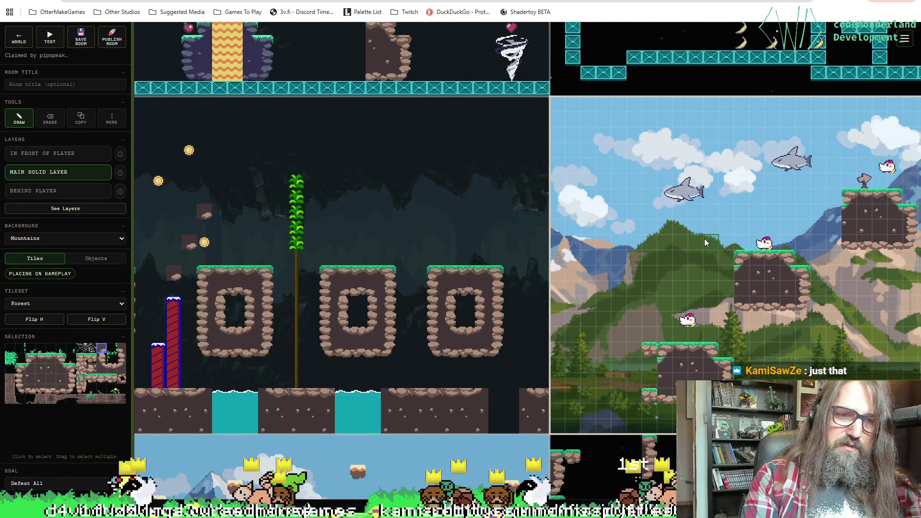
pyautogui.moveTo(704, 242)
pyautogui.mouseDown()
pyautogui.moveTo(364, 251)
pyautogui.moveTo(875, 242)
pyautogui.moveTo(520, 253)
pyautogui.moveTo(678, 264)
pyautogui.moveTo(494, 248)
pyautogui.mouseUp()
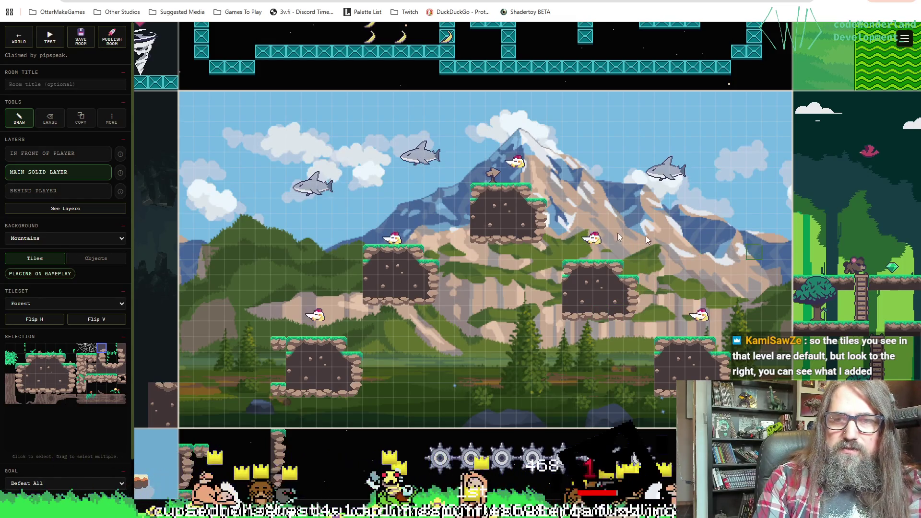
pyautogui.moveTo(655, 245); pyautogui.dragTo(286, 232)
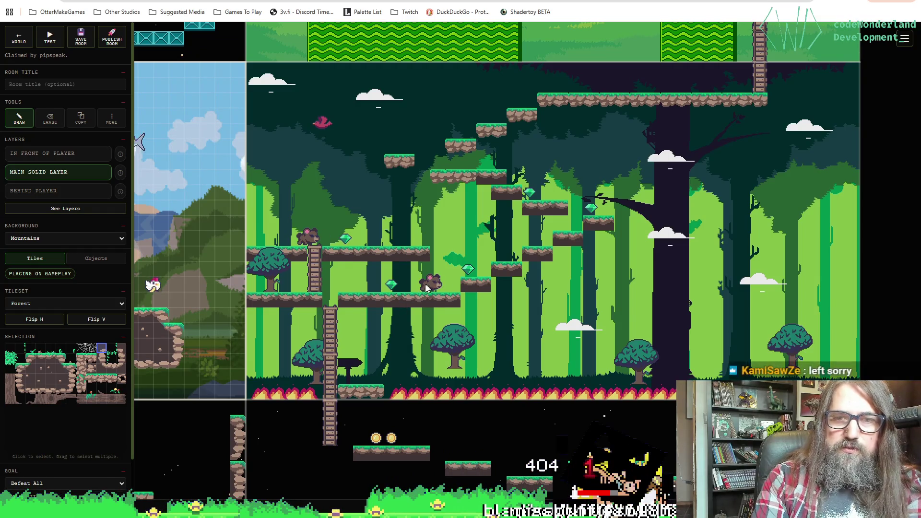
pyautogui.moveTo(405, 293); pyautogui.dragTo(590, 323)
pyautogui.click(595, 224)
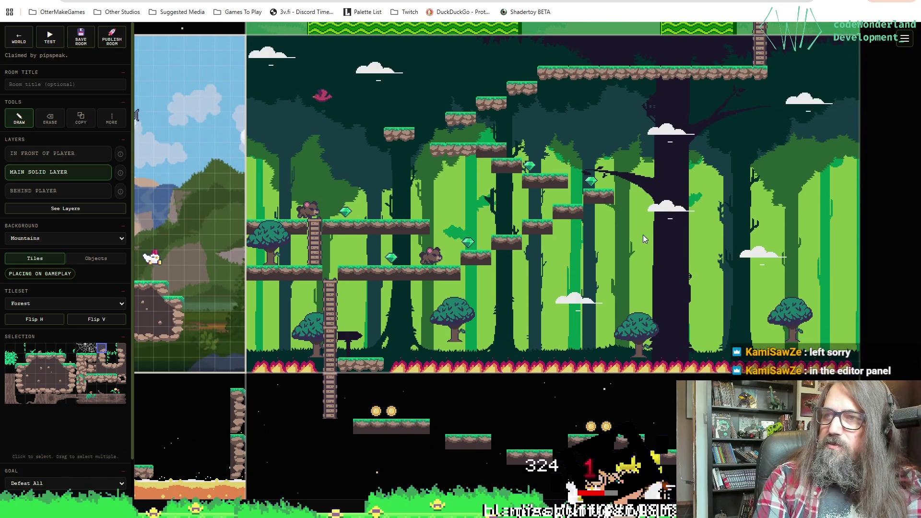
pyautogui.press('Left')
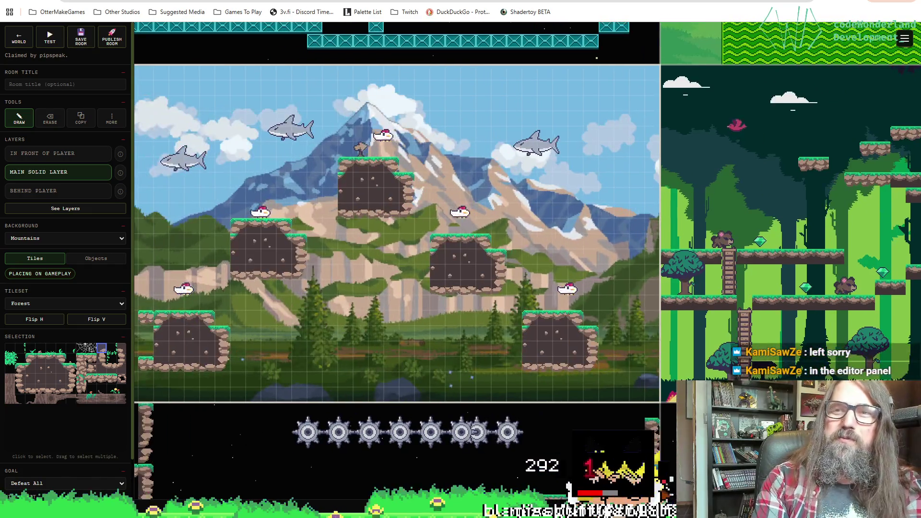
# Move the view to the forest room and bring up the account panel.
pyautogui.press('Right')
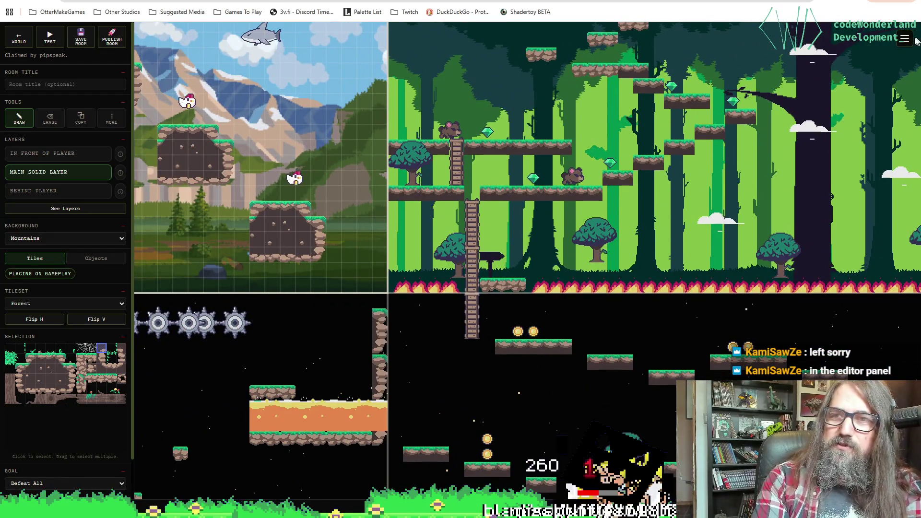
pyautogui.click(904, 39)
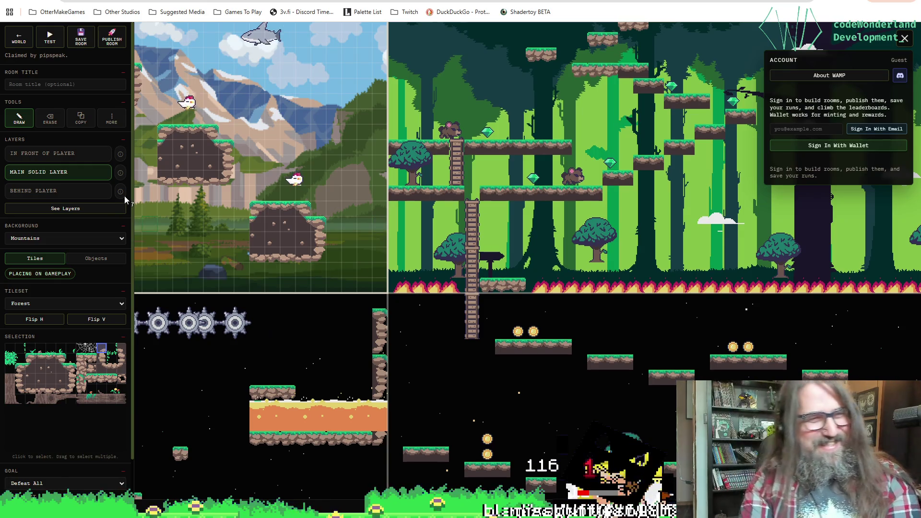
pyautogui.moveTo(125, 197)
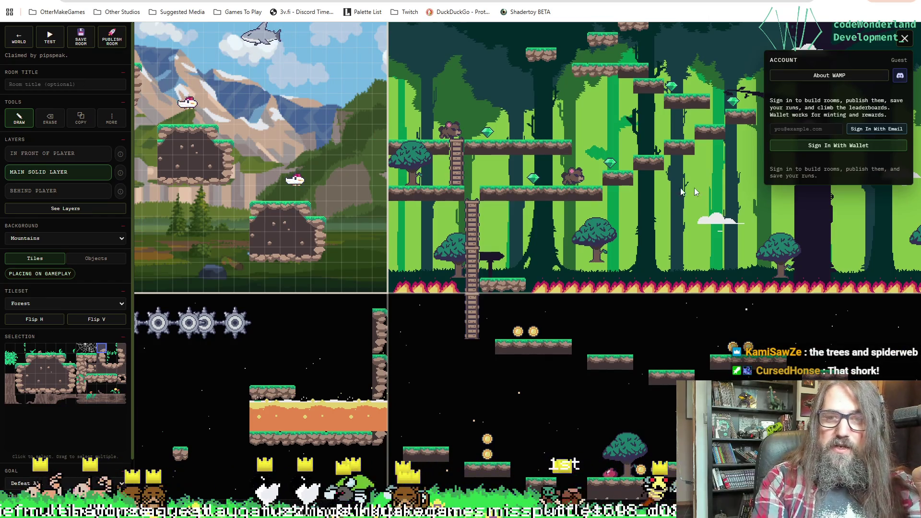
# Look over the rooms up and to the left, then turn on See Layers.
pyautogui.press('Left')
pyautogui.press('Up')
pyautogui.press('Right')
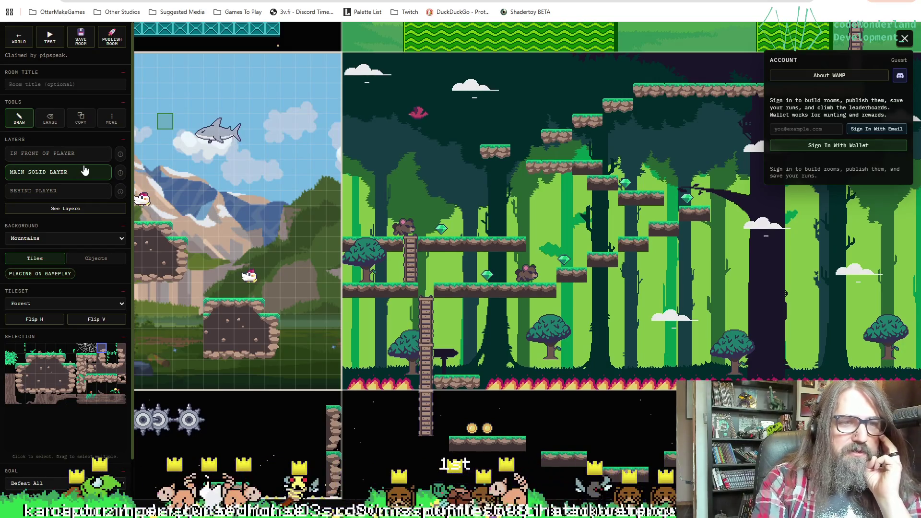
pyautogui.click(74, 208)
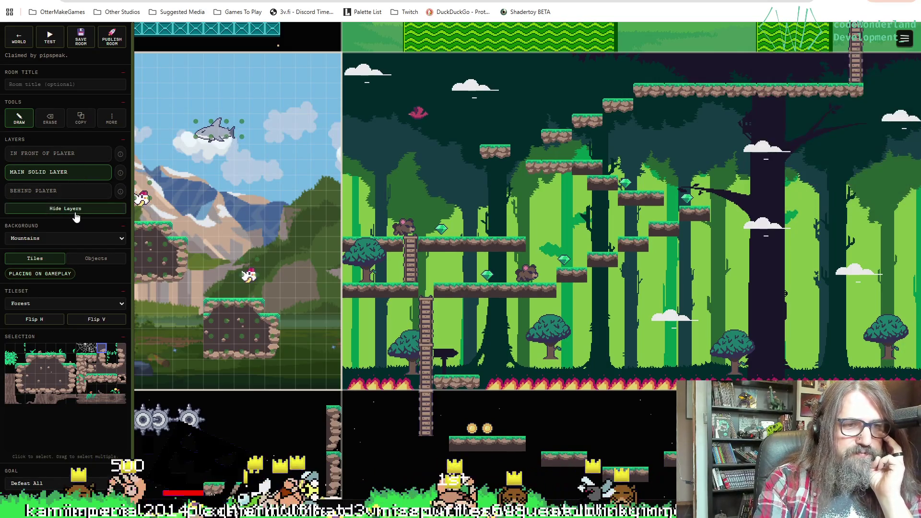
# Toggle the layer markers off and on, then open the Background list showing Mountains.
pyautogui.click(74, 214)
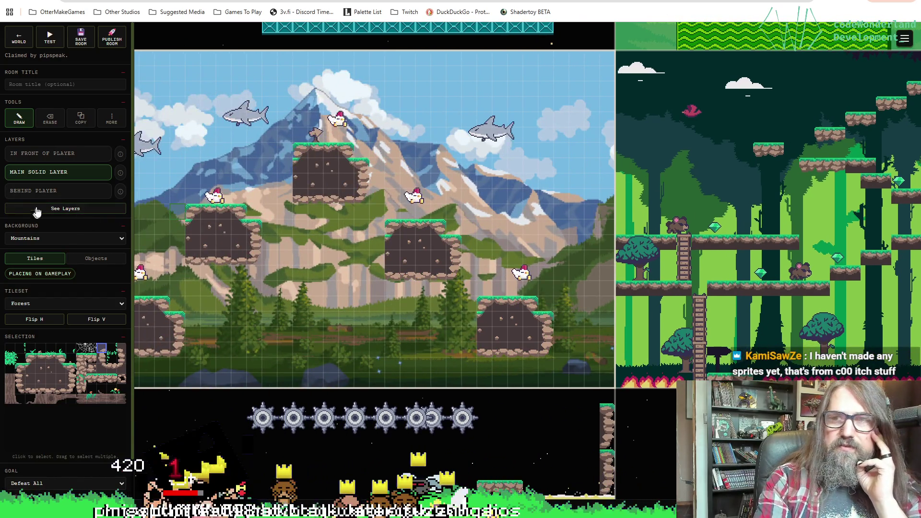
pyautogui.click(38, 209)
pyautogui.click(905, 39)
pyautogui.click(905, 38)
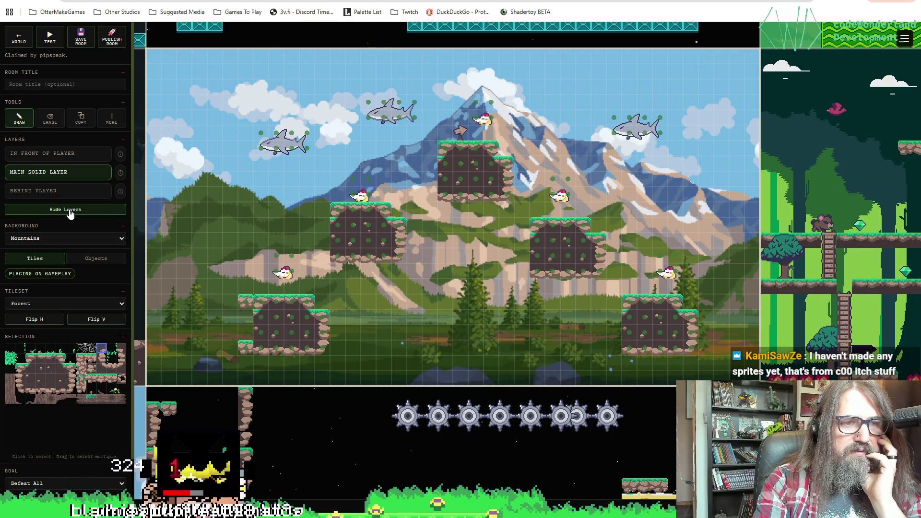
pyautogui.click(67, 211)
pyautogui.click(66, 209)
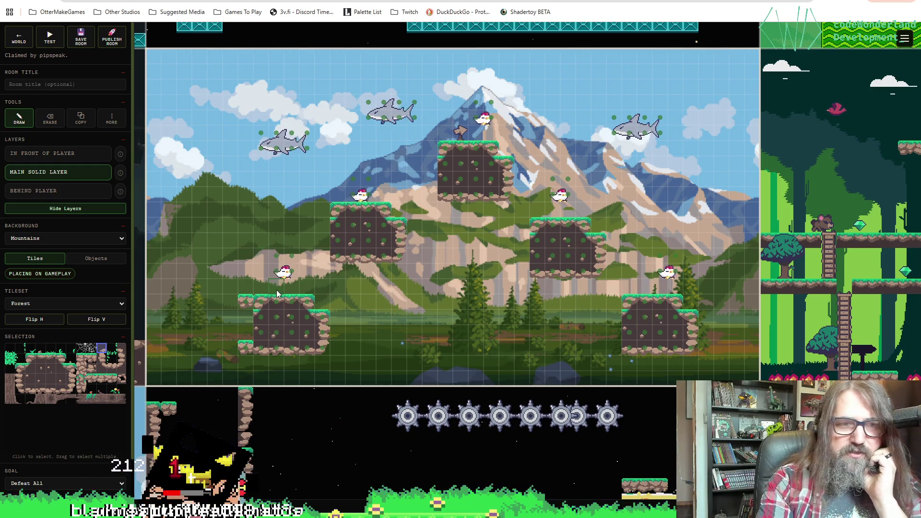
pyautogui.click(117, 239)
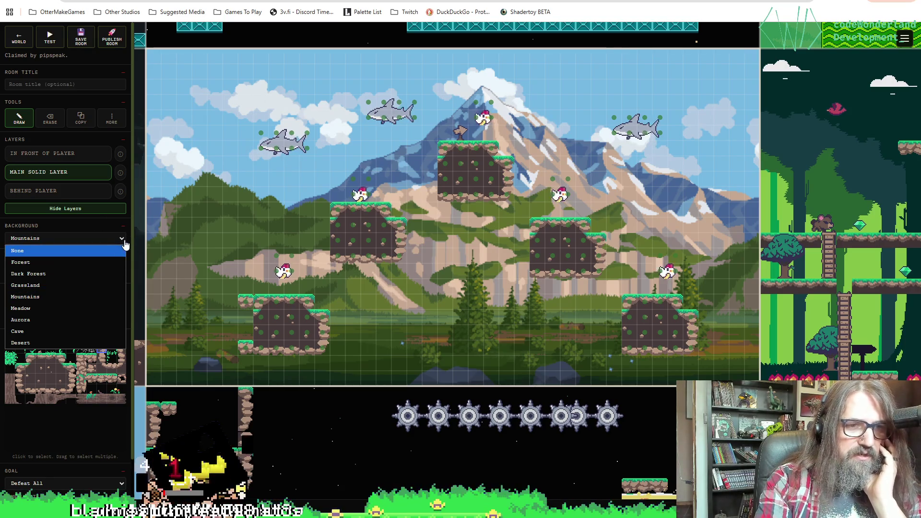
# Keep Mountains, look through the Objects tab, then place a tile beneath the shark.
pyautogui.press('Escape')
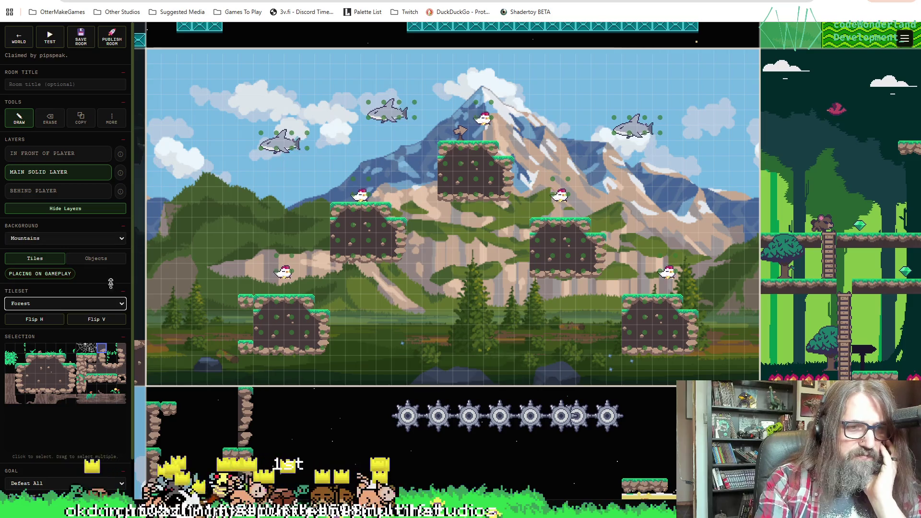
pyautogui.click(97, 260)
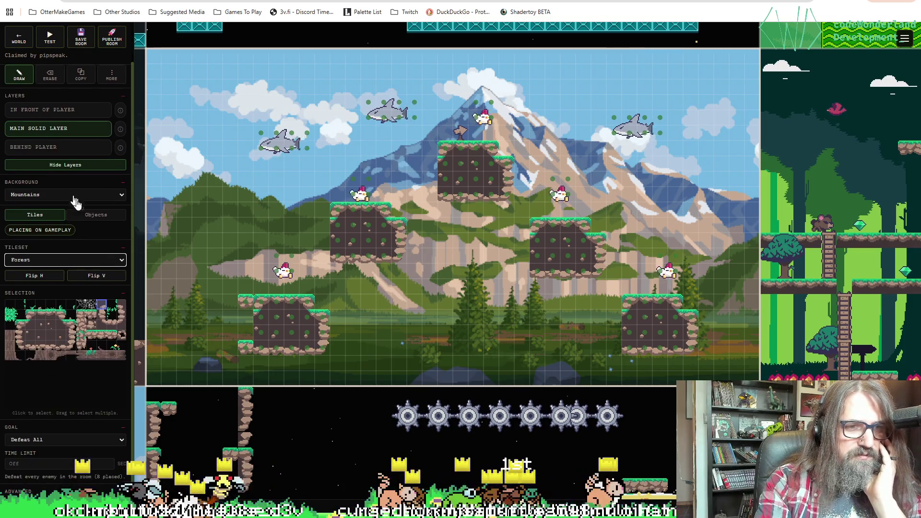
pyautogui.scroll(-1, 45, 219)
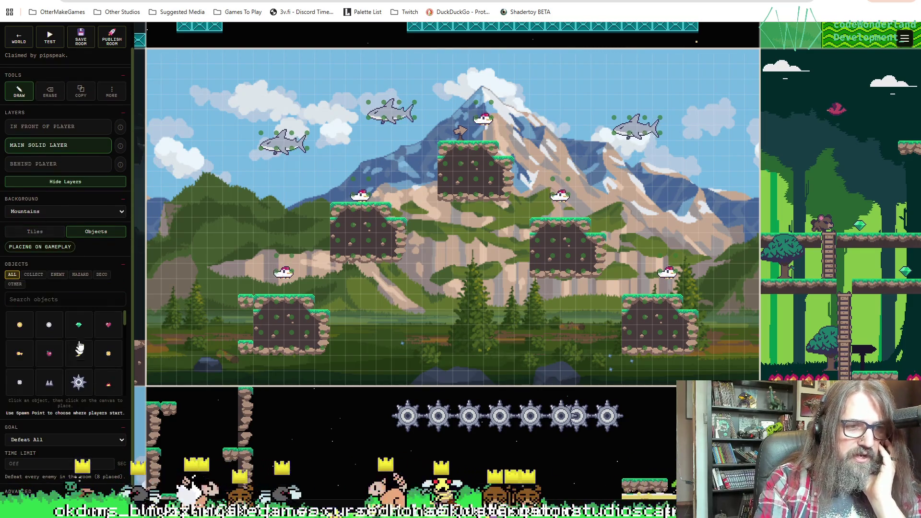
pyautogui.scroll(-3, 84, 357)
pyautogui.scroll(6, 84, 358)
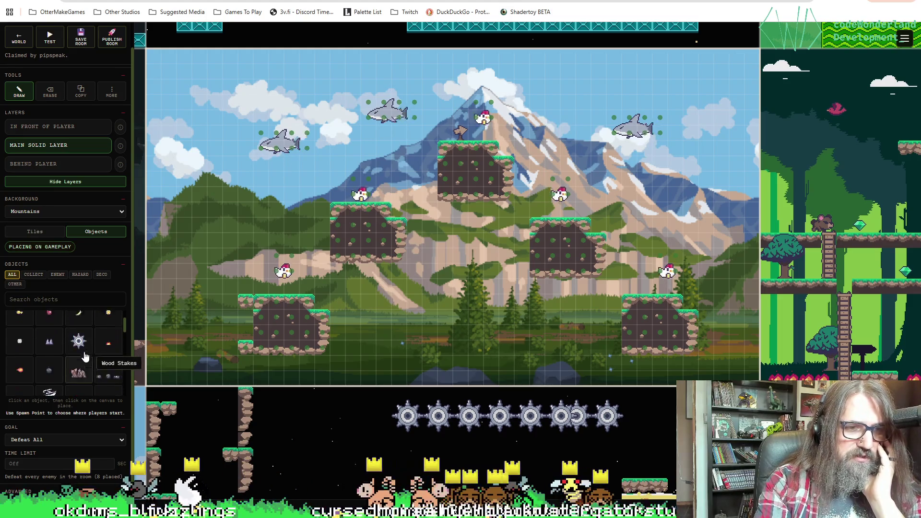
pyautogui.click(58, 257)
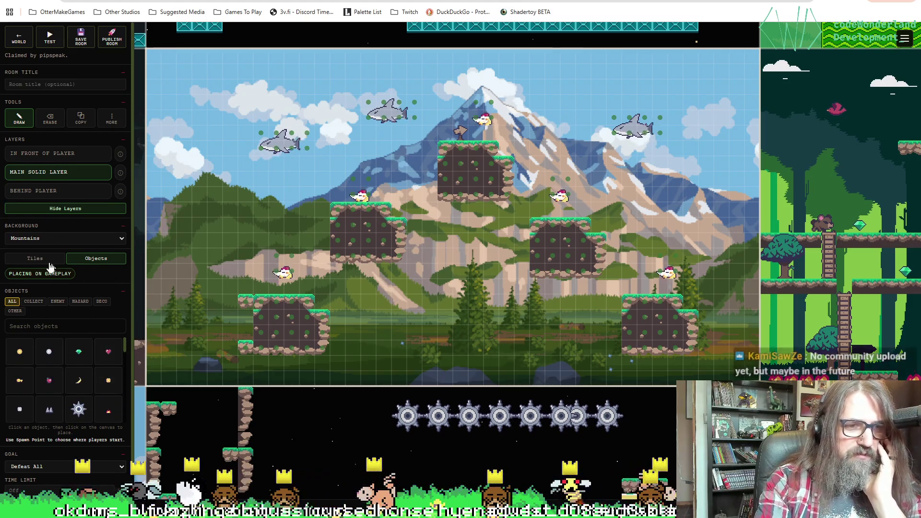
pyautogui.scroll(-1, 89, 342)
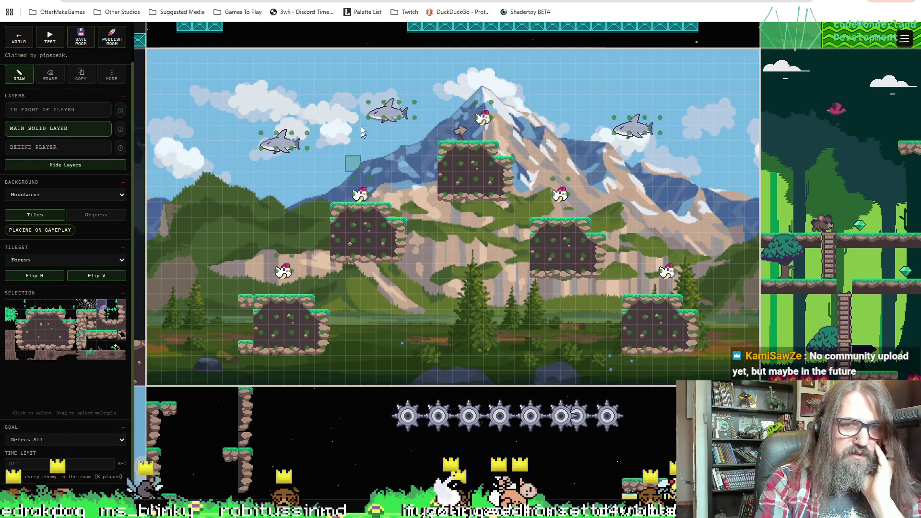
pyautogui.click(390, 120)
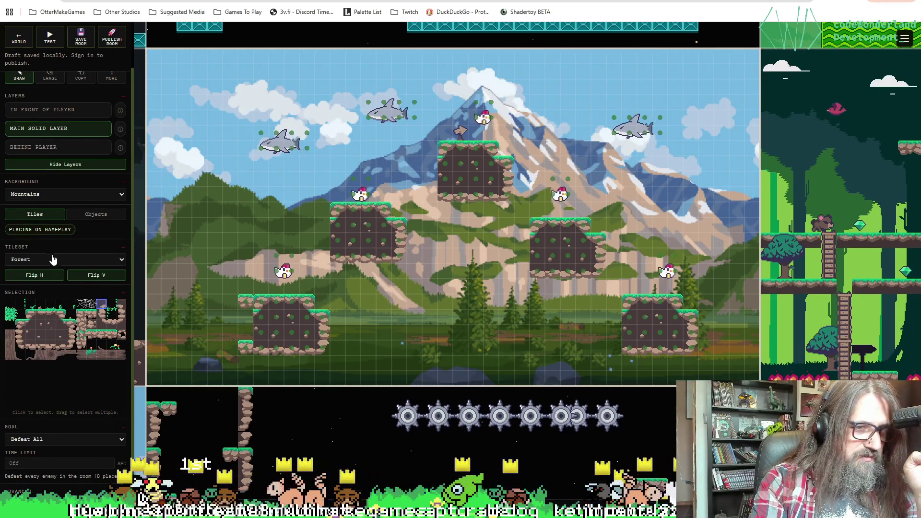
# Check the tileset list without changing it from Forest, then collapse the tileset section.
pyautogui.click(50, 260)
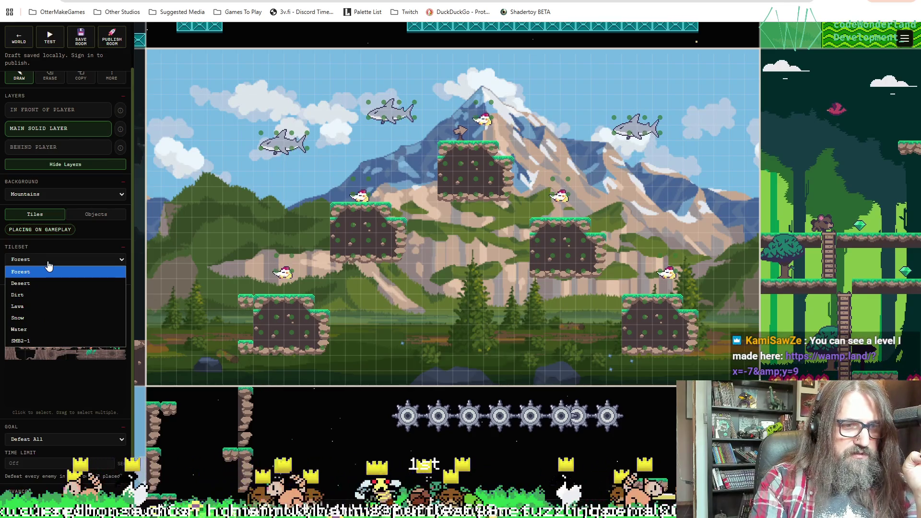
pyautogui.click(57, 258)
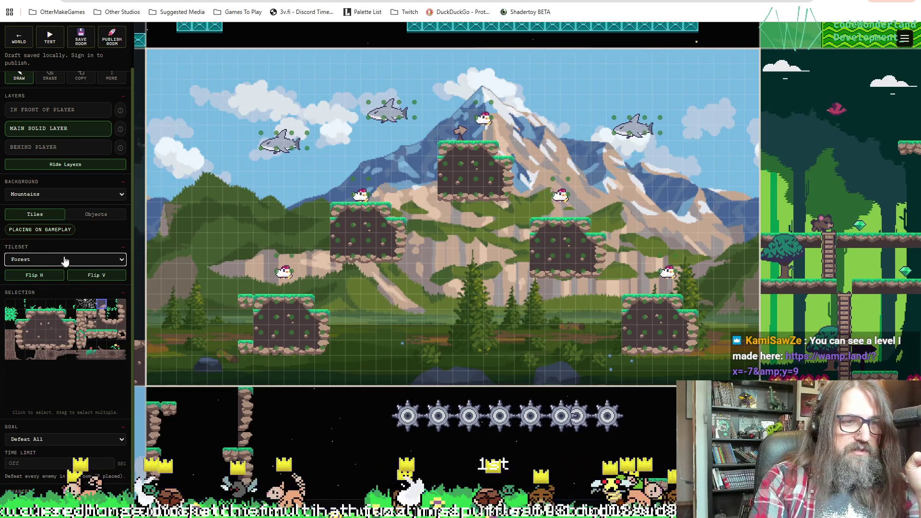
pyautogui.click(58, 259)
pyautogui.click(37, 340)
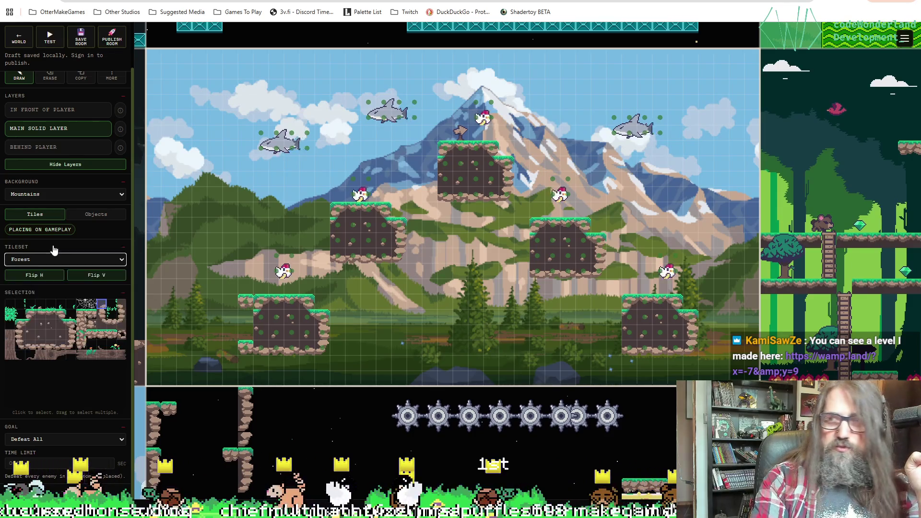
pyautogui.click(123, 247)
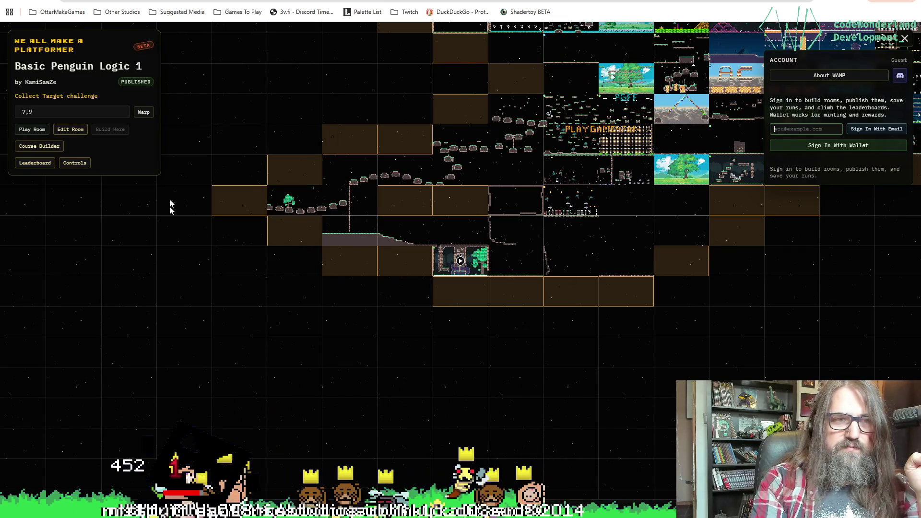
# Pan around the world map, load a room, then warp to room -7,9.
pyautogui.moveTo(346, 62)
pyautogui.mouseDown()
pyautogui.moveTo(249, 175)
pyautogui.moveTo(206, 210)
pyautogui.moveTo(191, 255)
pyautogui.moveTo(139, 336)
pyautogui.moveTo(54, 285)
pyautogui.moveTo(10, 288)
pyautogui.moveTo(373, 205)
pyautogui.mouseUp()
pyautogui.scroll(4, 375, 240)
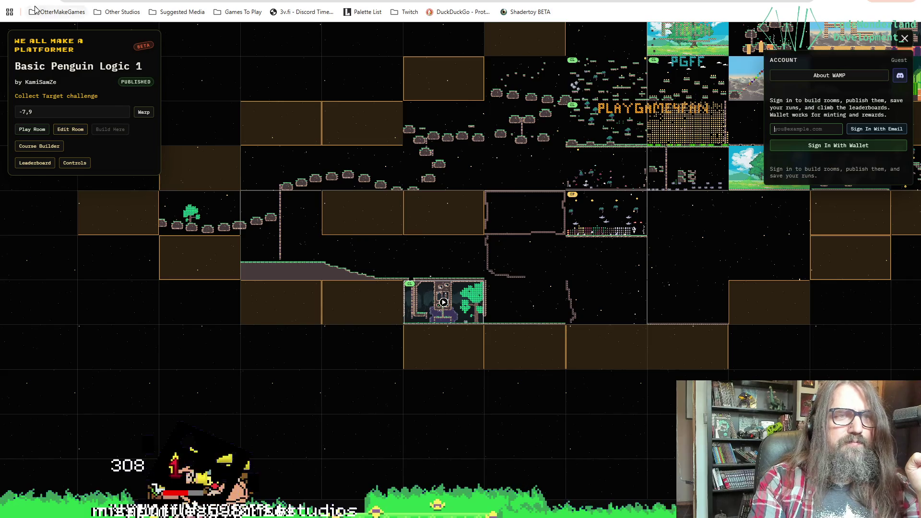
pyautogui.click(444, 302)
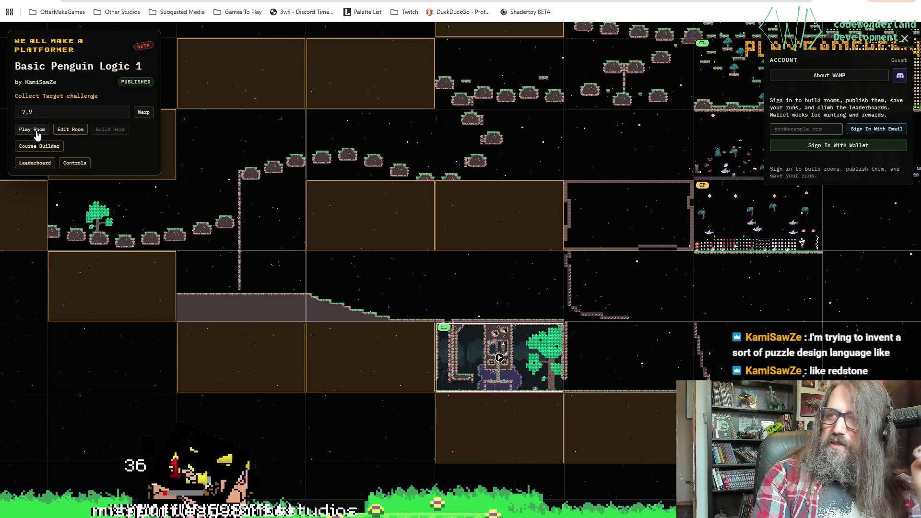
pyautogui.moveTo(278, 121); pyautogui.dragTo(239, 195)
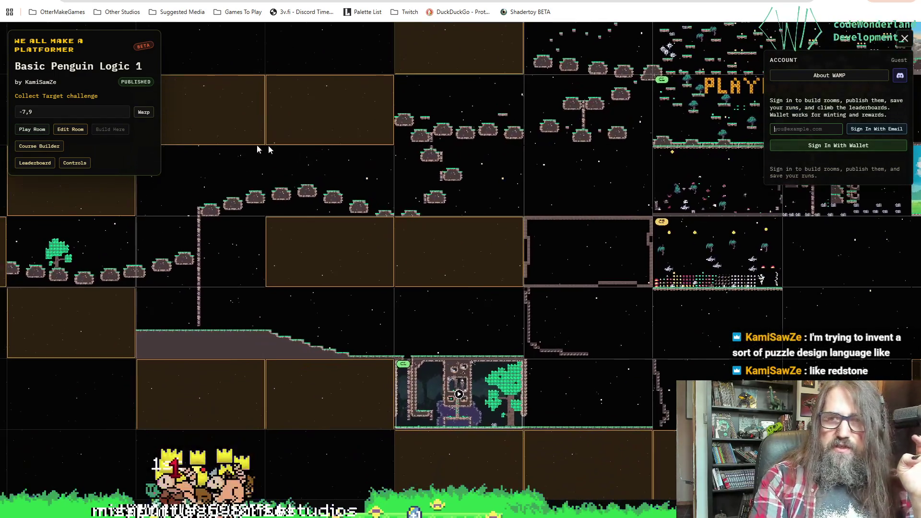
pyautogui.moveTo(477, 209); pyautogui.dragTo(355, 197)
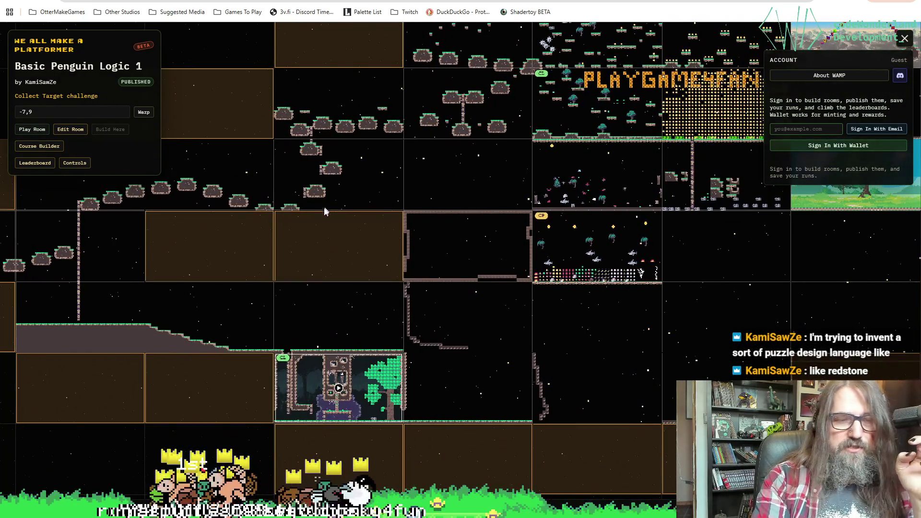
pyautogui.moveTo(526, 219)
pyautogui.mouseDown()
pyautogui.moveTo(393, 221)
pyautogui.moveTo(495, 293)
pyautogui.moveTo(557, 302)
pyautogui.moveTo(261, 222)
pyautogui.moveTo(268, 178)
pyautogui.moveTo(368, 203)
pyautogui.moveTo(310, 220)
pyautogui.mouseUp()
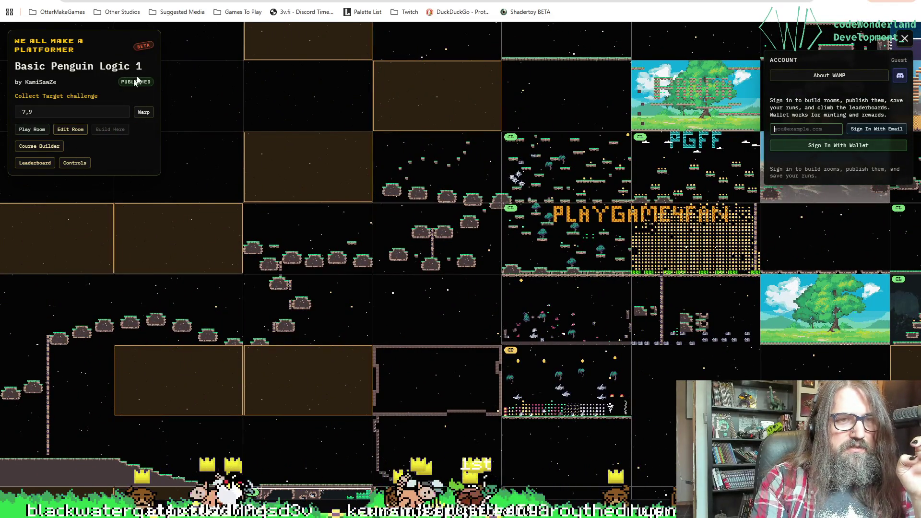
pyautogui.click(144, 113)
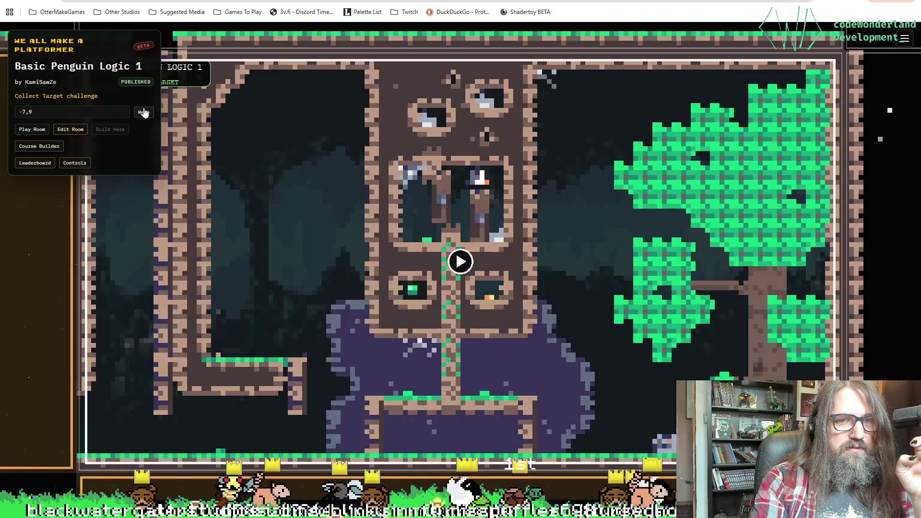
# Warp back to Basic Penguin Logic 1 at -7,9 and view the World Controls help.
pyautogui.scroll(-2, 338, 265)
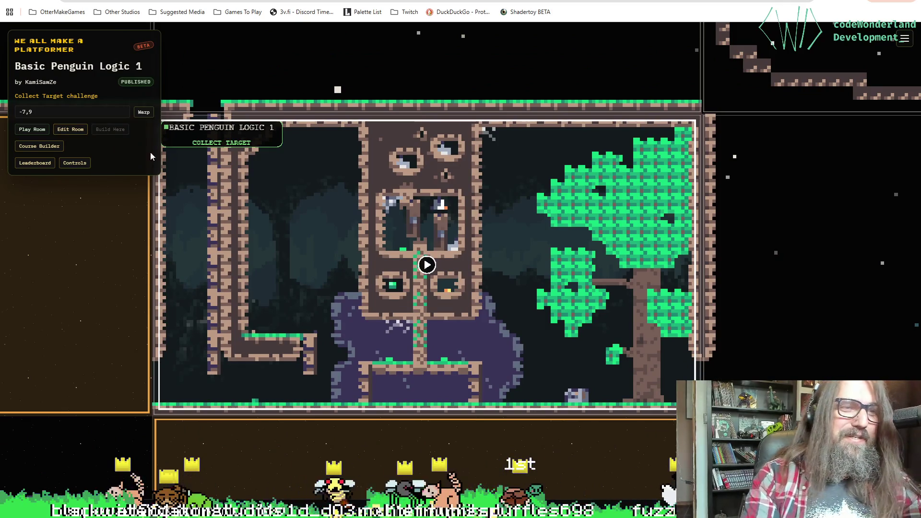
pyautogui.moveTo(40, 111); pyautogui.dragTo(23, 113)
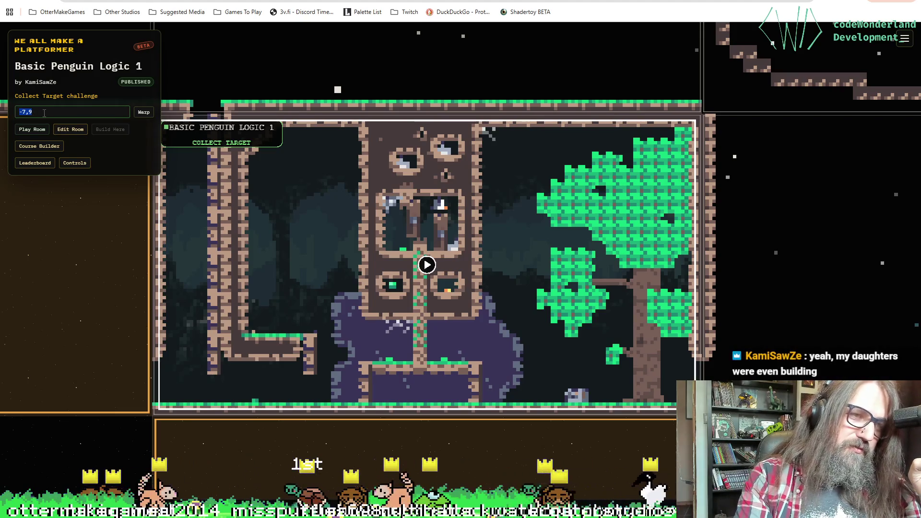
pyautogui.click(143, 114)
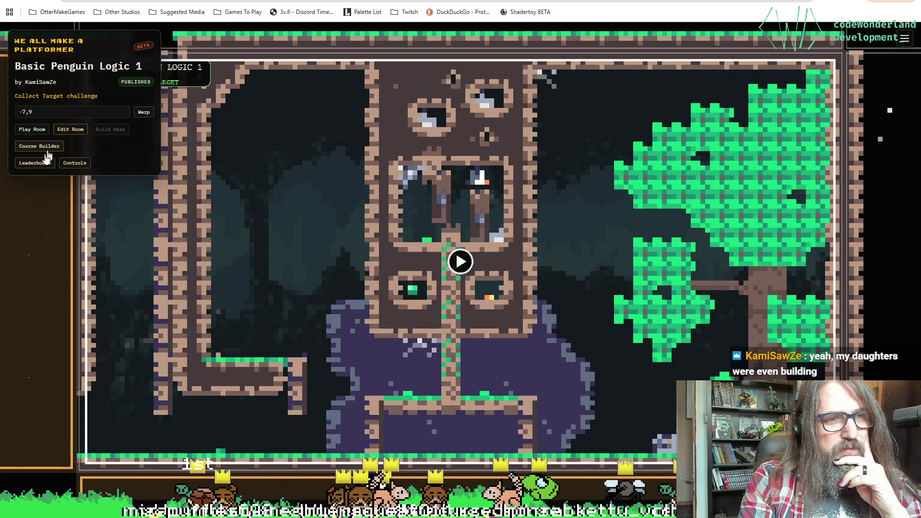
pyautogui.click(75, 164)
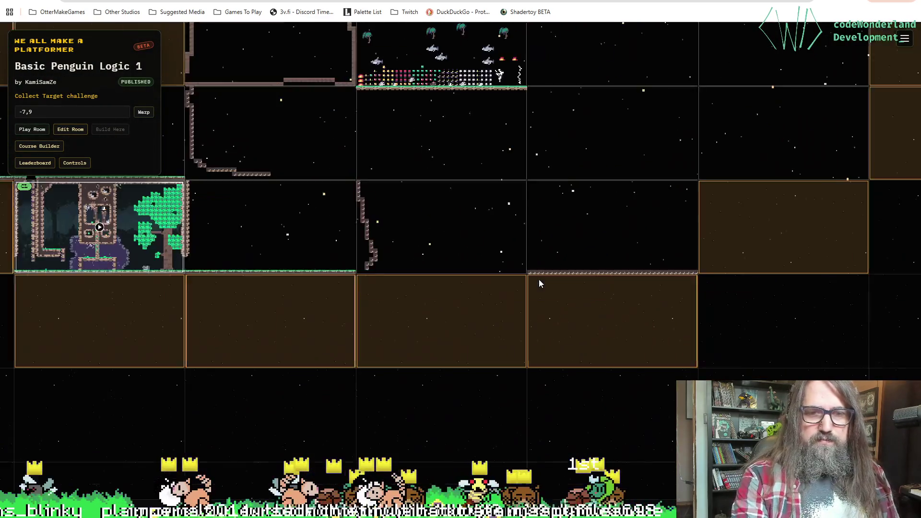
# Select the unbuilt frontier room at -4,10, then pan and zoom across the grid.
pyautogui.moveTo(540, 283)
pyautogui.mouseDown()
pyautogui.moveTo(379, 277)
pyautogui.moveTo(633, 498)
pyautogui.moveTo(432, 325)
pyautogui.moveTo(840, 335)
pyautogui.mouseUp()
pyautogui.click(841, 335)
pyautogui.moveTo(649, 214)
pyautogui.mouseDown()
pyautogui.moveTo(603, 284)
pyautogui.moveTo(709, 319)
pyautogui.moveTo(799, 301)
pyautogui.moveTo(471, 327)
pyautogui.moveTo(249, 360)
pyautogui.mouseUp()
pyautogui.moveTo(363, 211)
pyautogui.mouseDown()
pyautogui.moveTo(332, 339)
pyautogui.moveTo(301, 336)
pyautogui.moveTo(154, 264)
pyautogui.mouseUp()
pyautogui.scroll(2, 379, 263)
pyautogui.scroll(5, 379, 262)
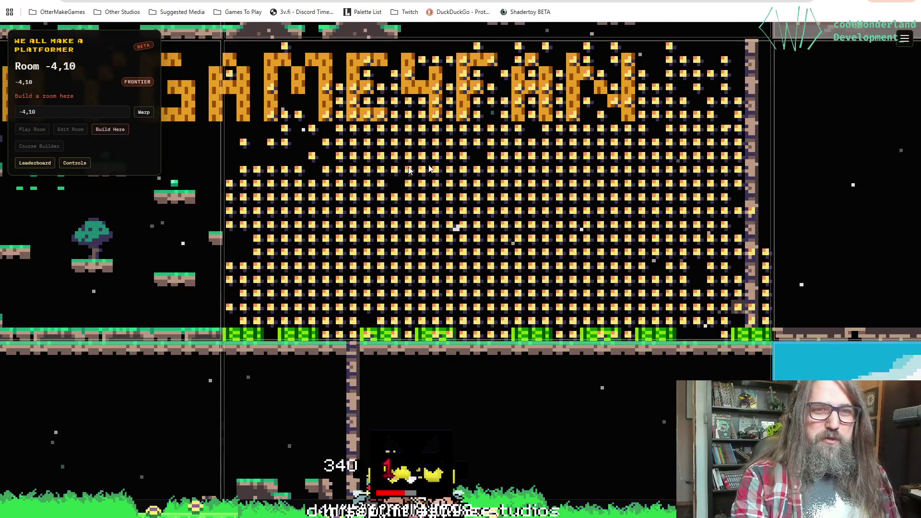
pyautogui.moveTo(542, 380)
pyautogui.mouseDown()
pyautogui.moveTo(518, 349)
pyautogui.moveTo(353, 304)
pyautogui.moveTo(160, 353)
pyautogui.moveTo(354, 316)
pyautogui.mouseUp()
pyautogui.scroll(-2, 353, 303)
# Check room -1,6, then select the Egg Salad Kittycorn forest room and open it for editing.
pyautogui.moveTo(684, 351)
pyautogui.mouseDown()
pyautogui.moveTo(430, 324)
pyautogui.moveTo(370, 329)
pyautogui.mouseUp()
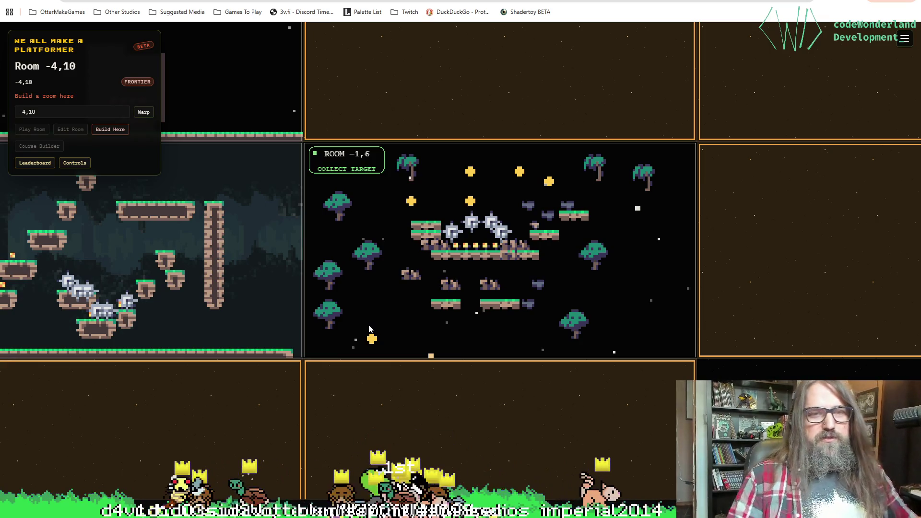
pyautogui.moveTo(687, 263)
pyautogui.mouseDown()
pyautogui.moveTo(494, 247)
pyautogui.moveTo(654, 452)
pyautogui.moveTo(700, 394)
pyautogui.moveTo(721, 482)
pyautogui.mouseUp()
pyautogui.click(432, 379)
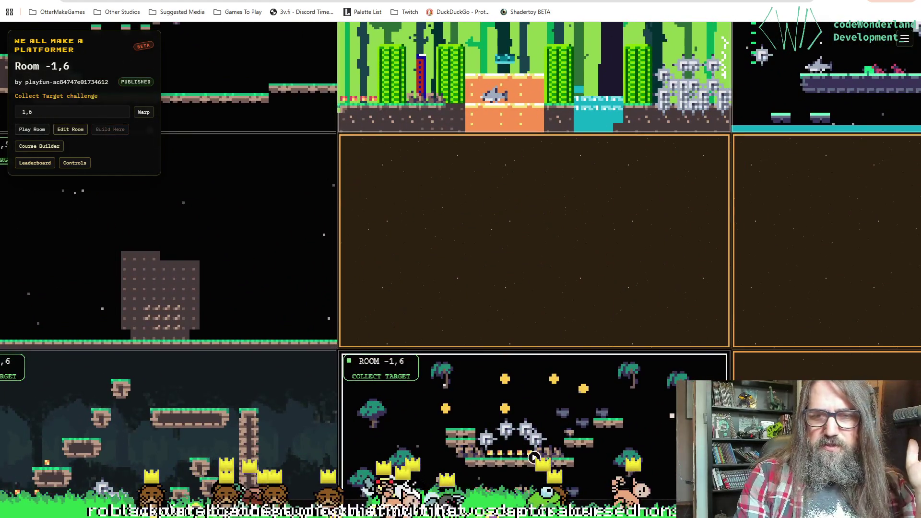
pyautogui.moveTo(430, 286); pyautogui.dragTo(515, 388)
pyautogui.scroll(-3, 506, 372)
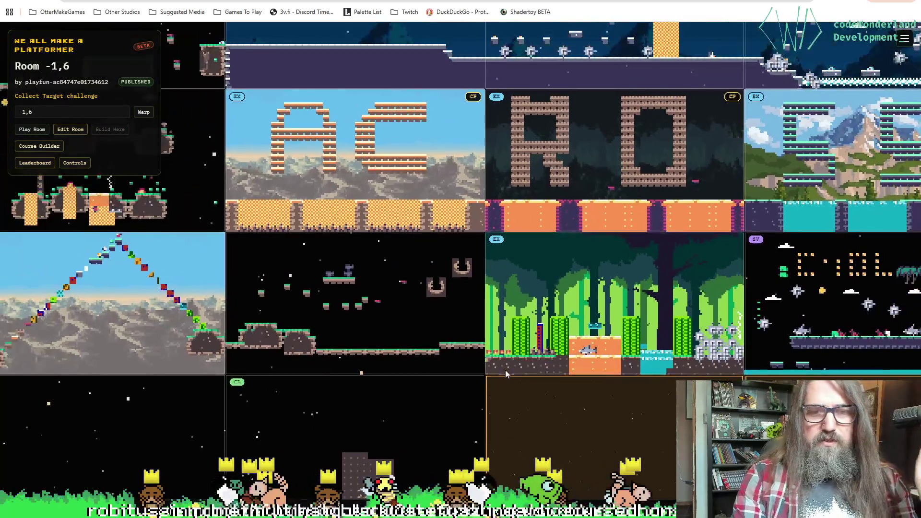
pyautogui.click(505, 370)
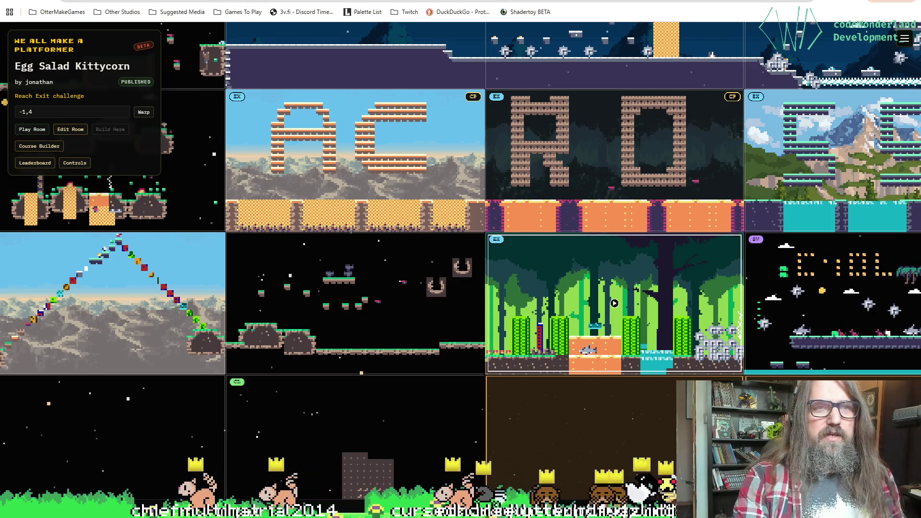
pyautogui.press('e')
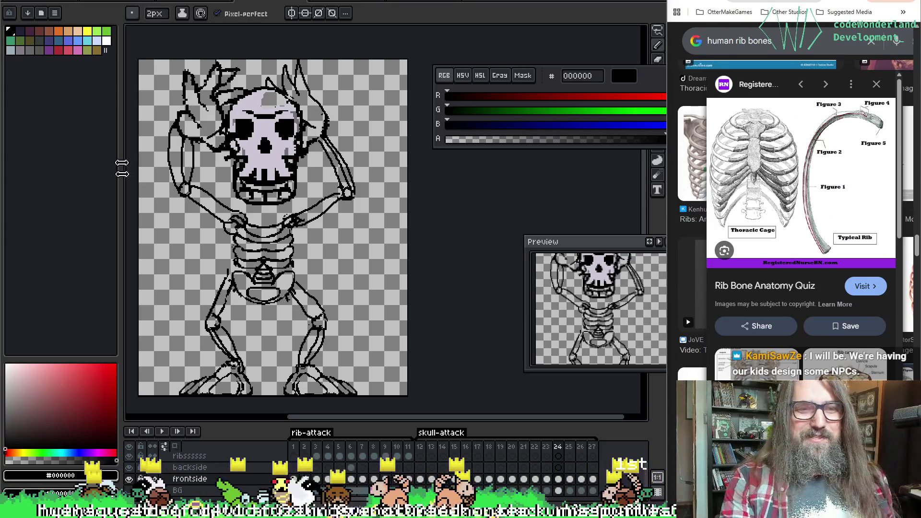
# Replay the skeleton animation twice, glance at the round-skull sprite, then return to the skeleton enemy.
pyautogui.hscroll(-3, 384, 230)
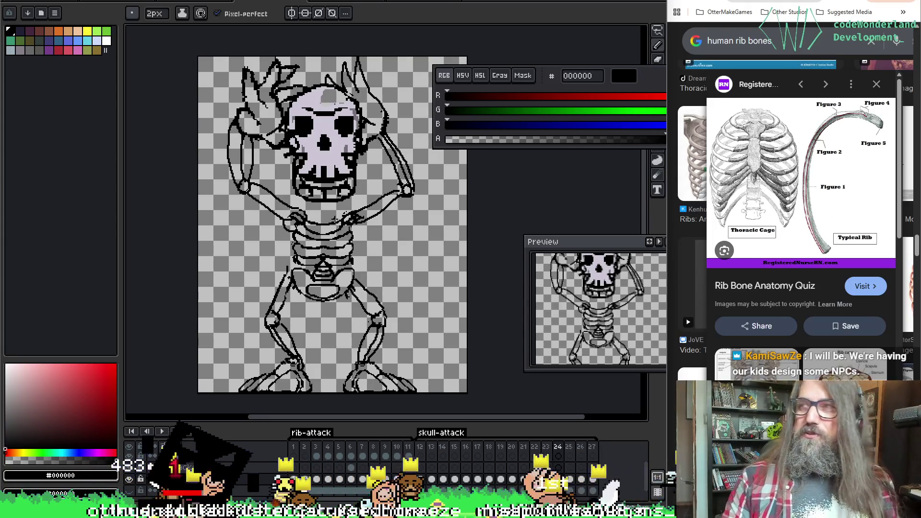
pyautogui.scroll(-2, 327, 211)
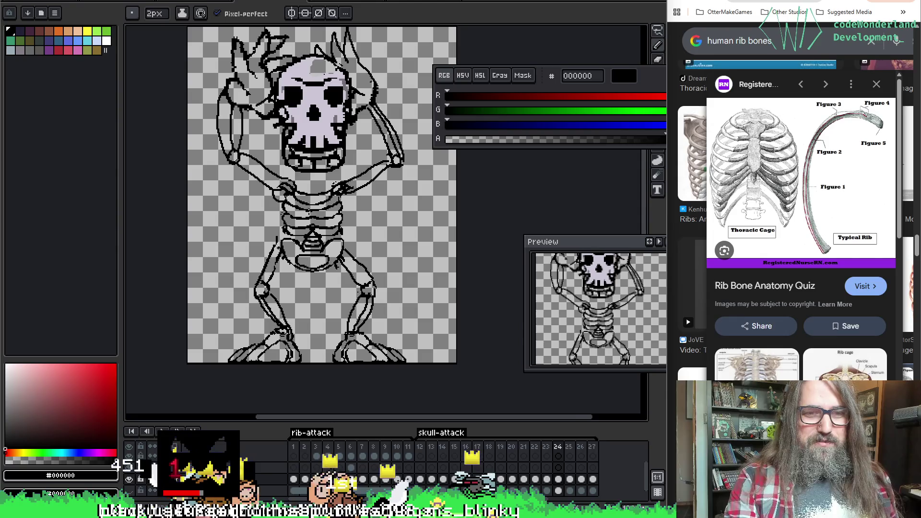
pyautogui.press('Return')
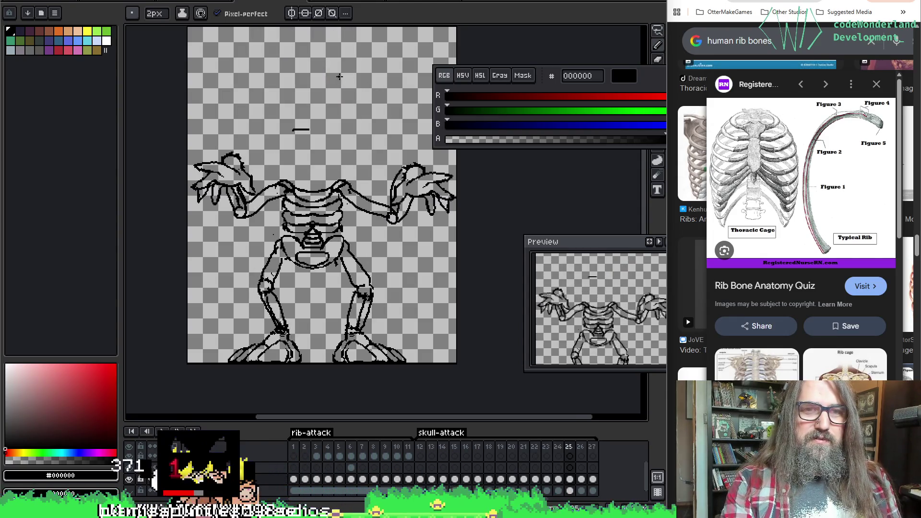
pyautogui.scroll(-2, 374, 122)
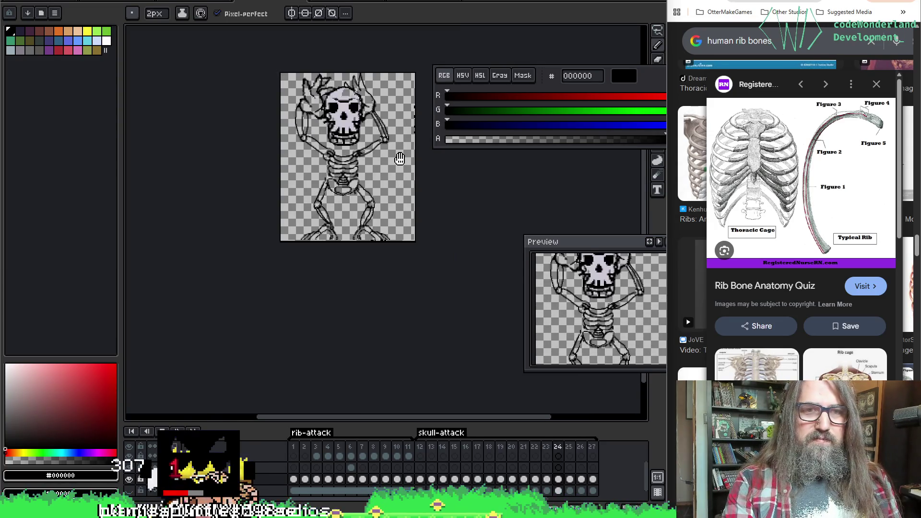
pyautogui.press('Return')
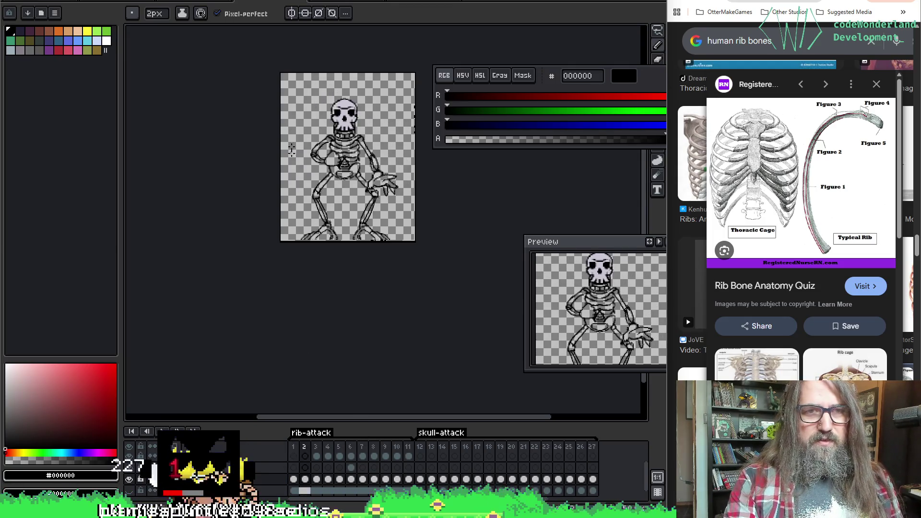
pyautogui.click(342, 1)
pyautogui.click(204, 2)
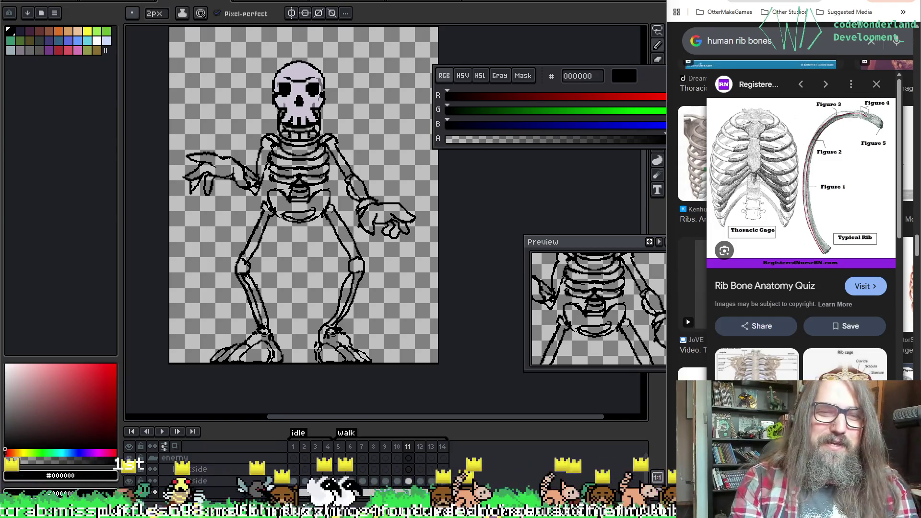
pyautogui.moveTo(267, 271)
pyautogui.mouseDown()
pyautogui.moveTo(243, 282)
pyautogui.moveTo(387, 223)
pyautogui.moveTo(390, 235)
pyautogui.mouseUp()
pyautogui.press('v')
pyautogui.press('b')
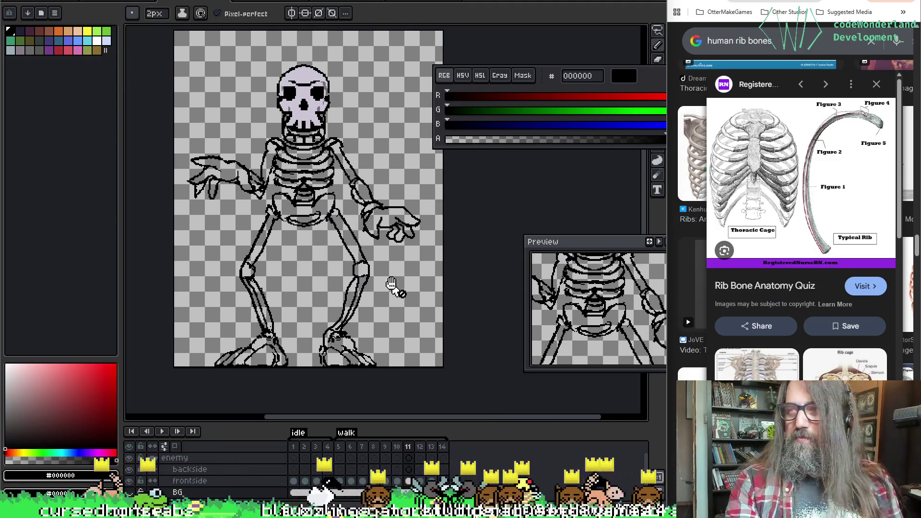
pyautogui.press('Return')
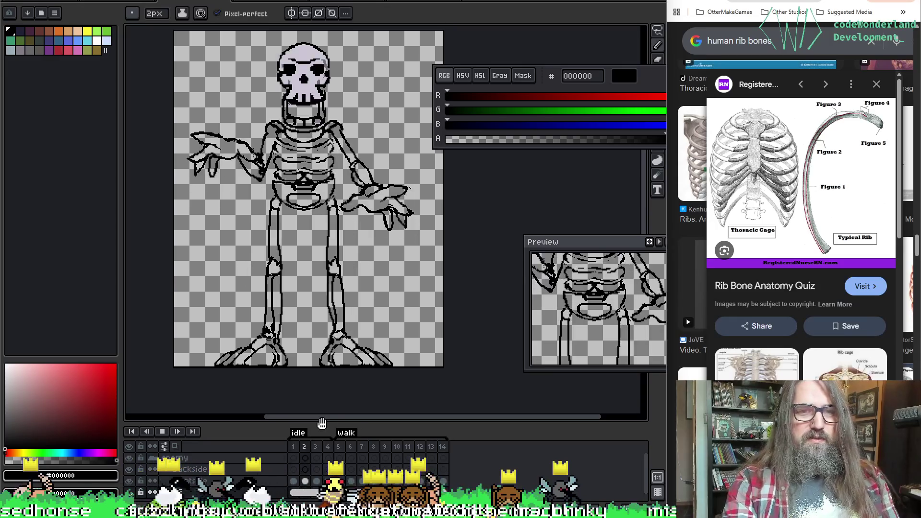
pyautogui.scroll(1, 328, 144)
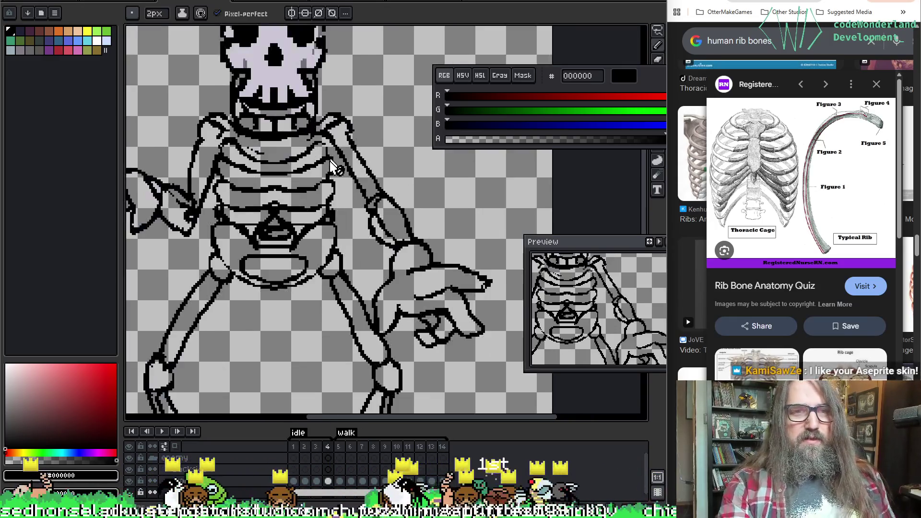
pyautogui.scroll(-1, 328, 173)
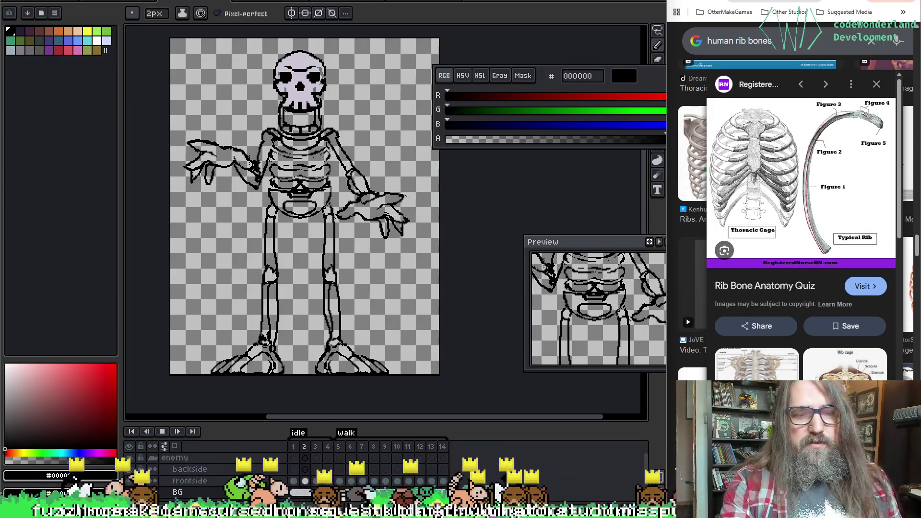
pyautogui.scroll(1, 395, 175)
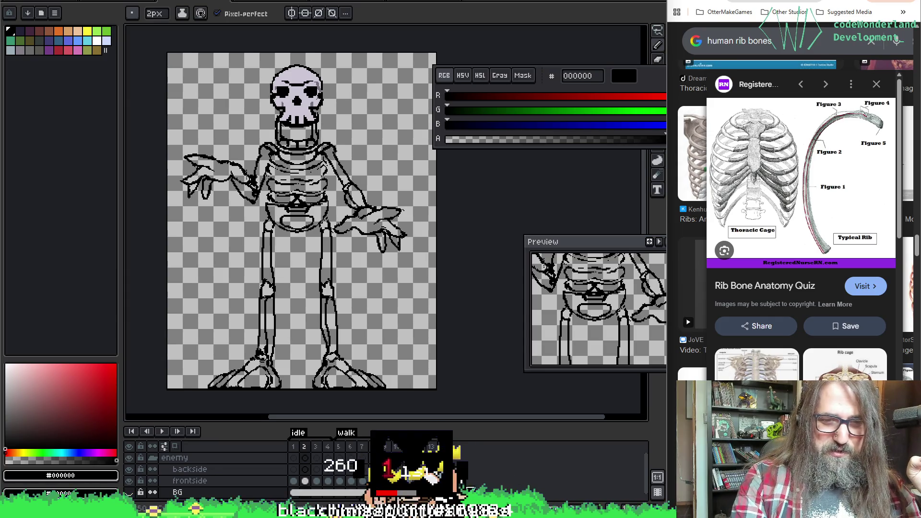
pyautogui.moveTo(331, 512)
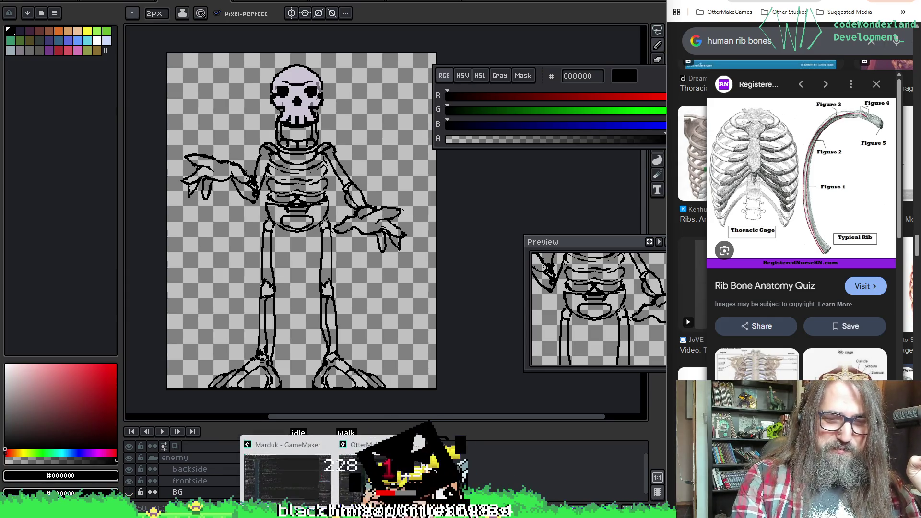
pyautogui.click(276, 483)
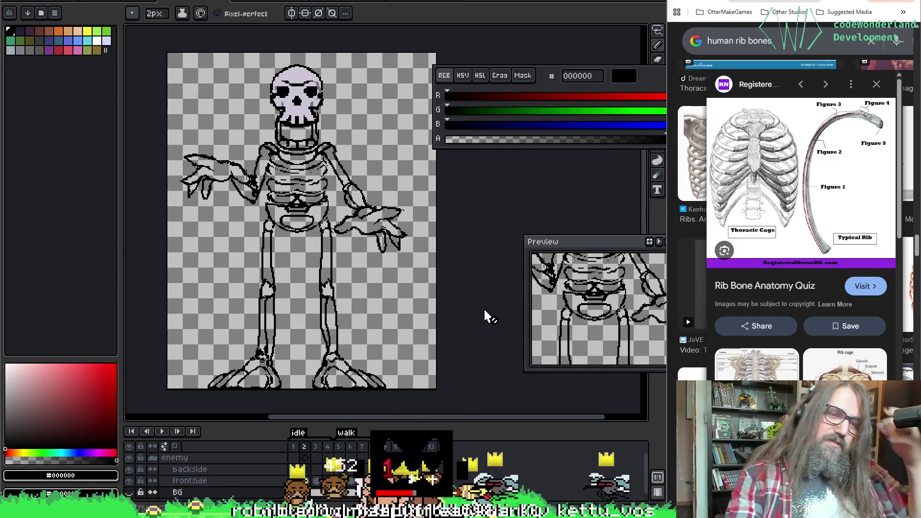
# Frame the skeleton's skull on the canvas and move the Preview window down out of the way.
pyautogui.moveTo(362, 178)
pyautogui.mouseDown()
pyautogui.moveTo(349, 152)
pyautogui.moveTo(373, 185)
pyautogui.moveTo(345, 190)
pyautogui.mouseUp()
pyautogui.scroll(3, 350, 192)
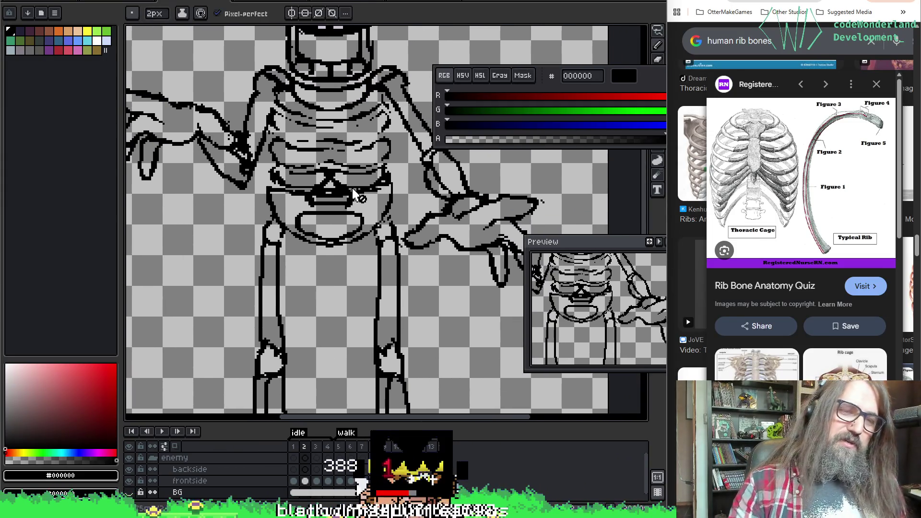
pyautogui.moveTo(579, 250)
pyautogui.mouseDown()
pyautogui.moveTo(580, 343)
pyautogui.moveTo(585, 236)
pyautogui.moveTo(564, 376)
pyautogui.mouseUp()
pyautogui.moveTo(395, 117); pyautogui.dragTo(421, 251)
pyautogui.scroll(-2, 372, 293)
pyautogui.scroll(1, 367, 283)
pyautogui.scroll(-3, 362, 274)
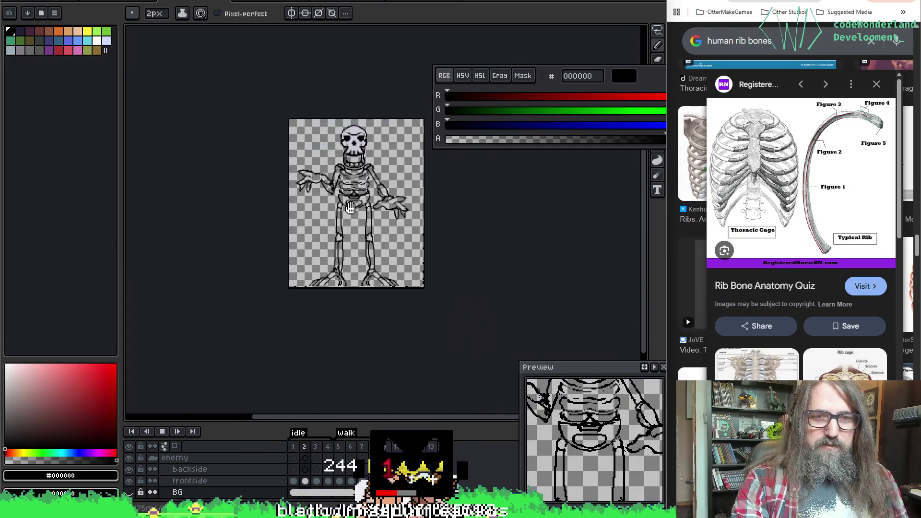
pyautogui.scroll(2, 369, 336)
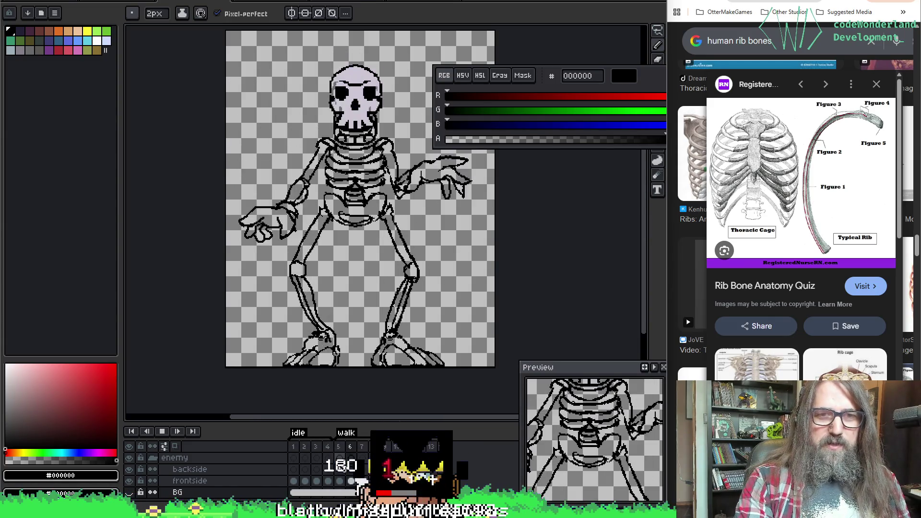
# Stop playback and select frame 1 of the idle animation.
pyautogui.click(300, 449)
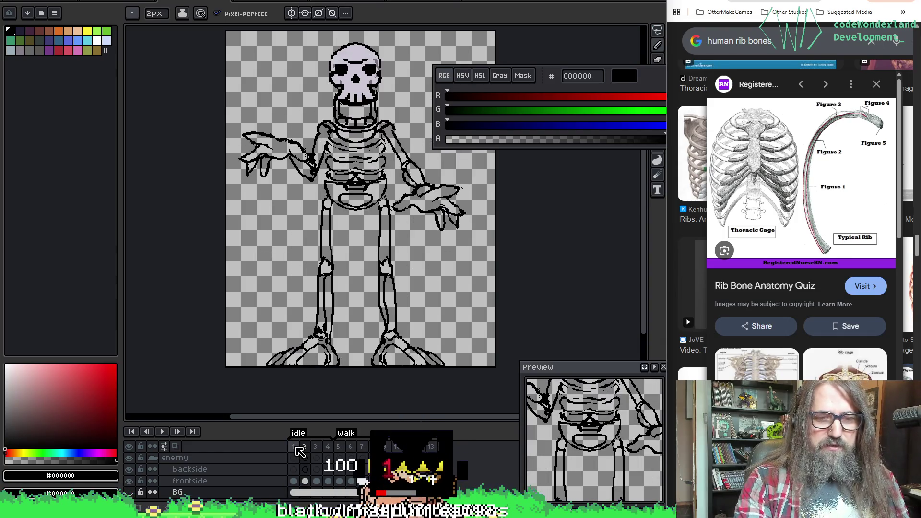
pyautogui.click(293, 448)
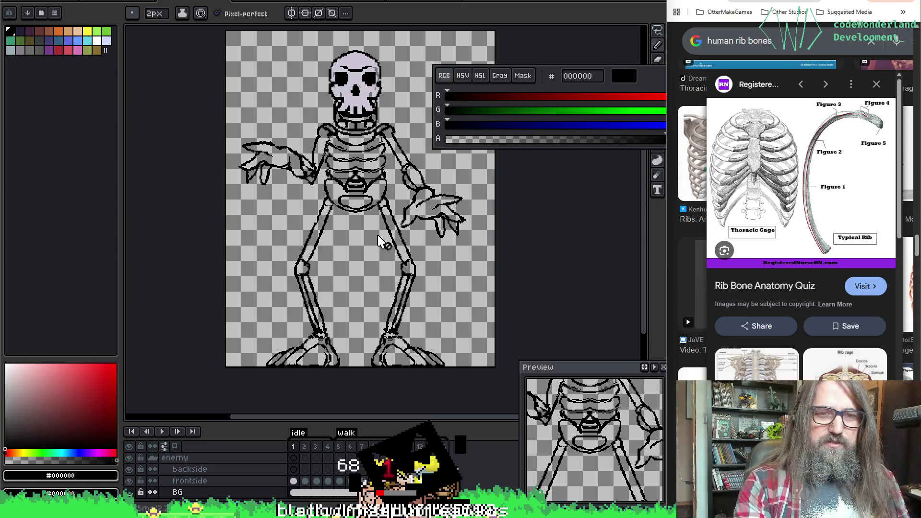
pyautogui.scroll(3, 325, 154)
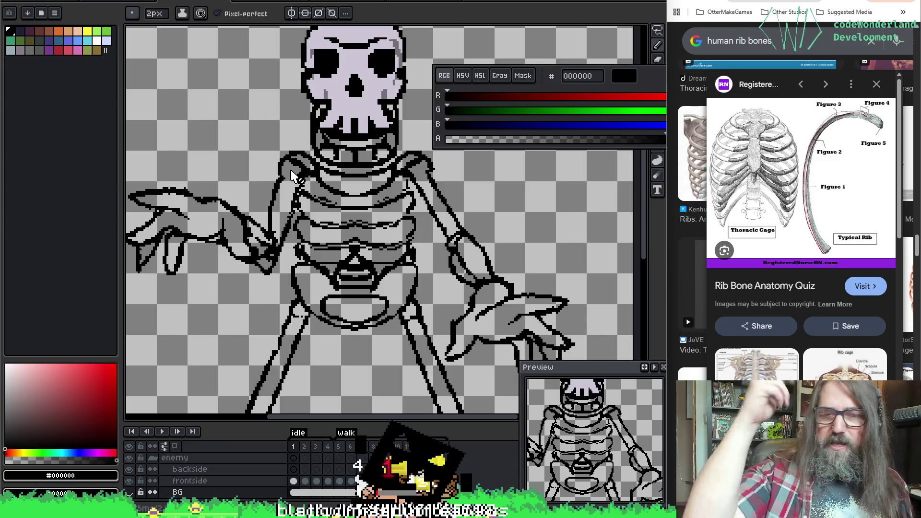
# Clean the left forearm lineart with pencil and eraser, shrinking the brush to 4px then 3px.
pyautogui.scroll(2, 298, 185)
pyautogui.press('e')
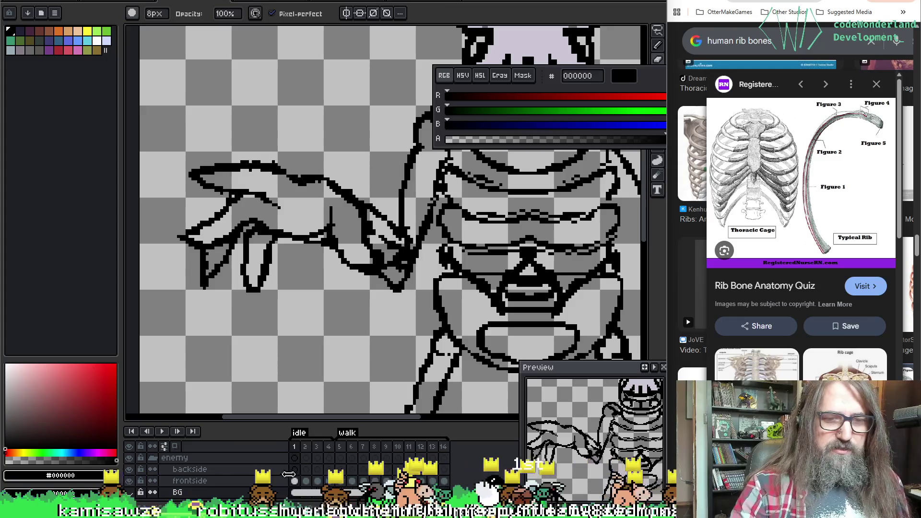
pyautogui.press('-')
pyautogui.press('-')
pyautogui.press('-')
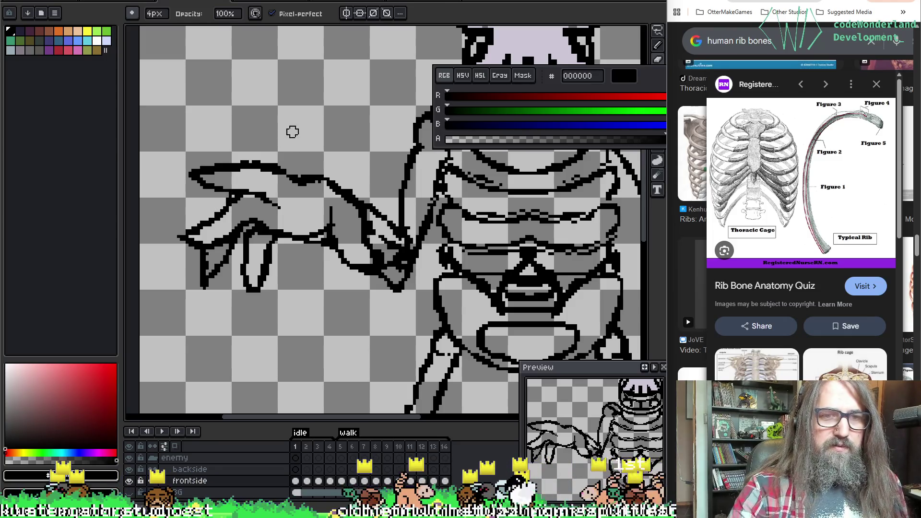
pyautogui.press('e')
pyautogui.scroll(-1, 215, 191)
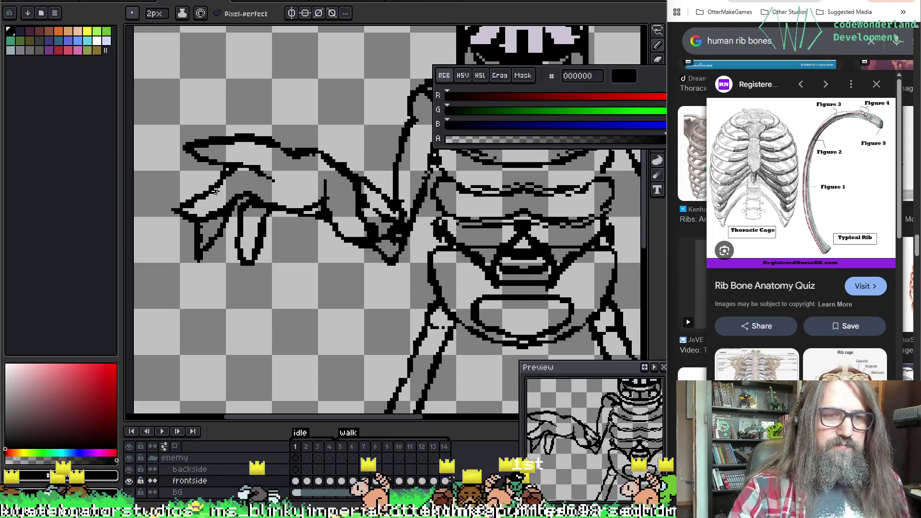
pyautogui.scroll(-1, 209, 191)
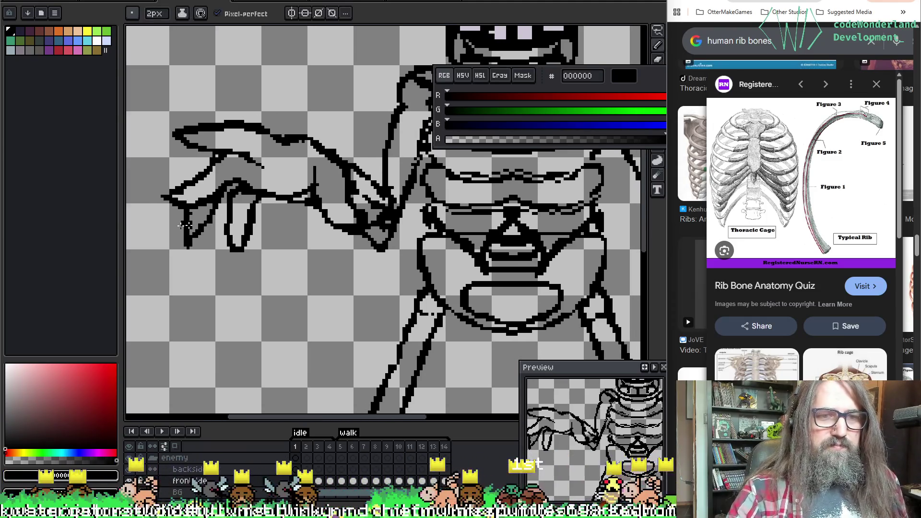
pyautogui.press('b')
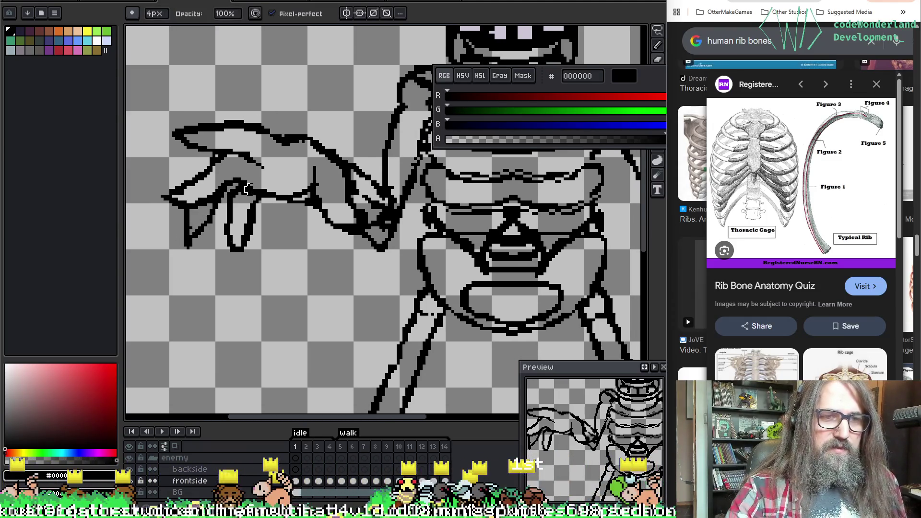
pyautogui.press('-')
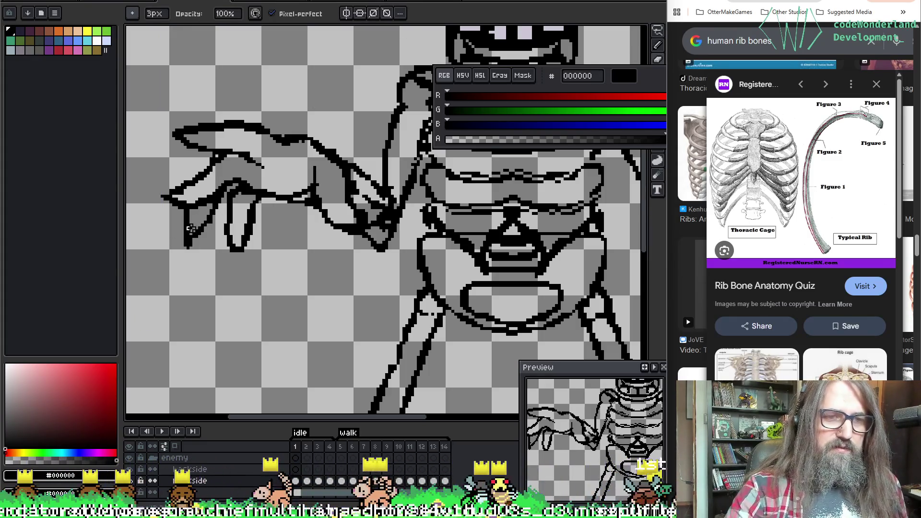
pyautogui.press('e')
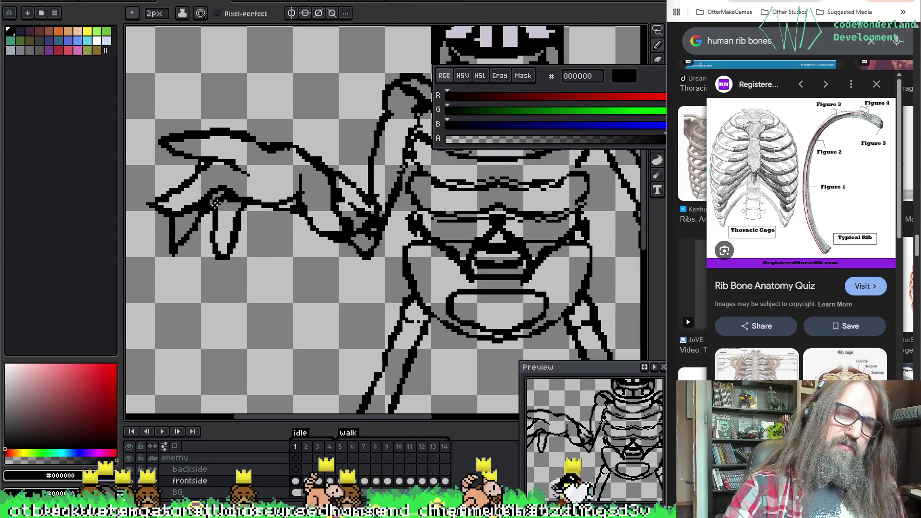
pyautogui.press('b')
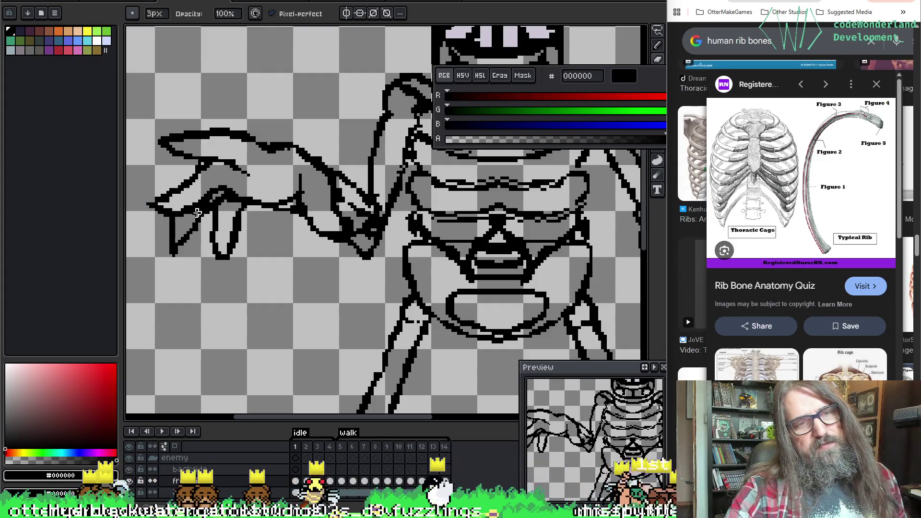
pyautogui.press('e')
# Move along the left arm and fix the black lines where the hand meets the ribcage.
pyautogui.hscroll(2, 241, 179)
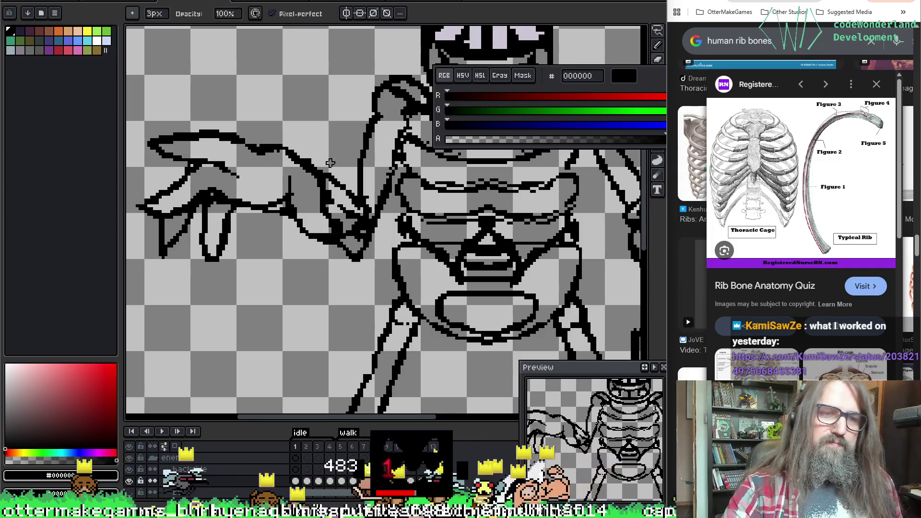
pyautogui.moveTo(317, 223); pyautogui.dragTo(283, 230)
pyautogui.scroll(2, 257, 188)
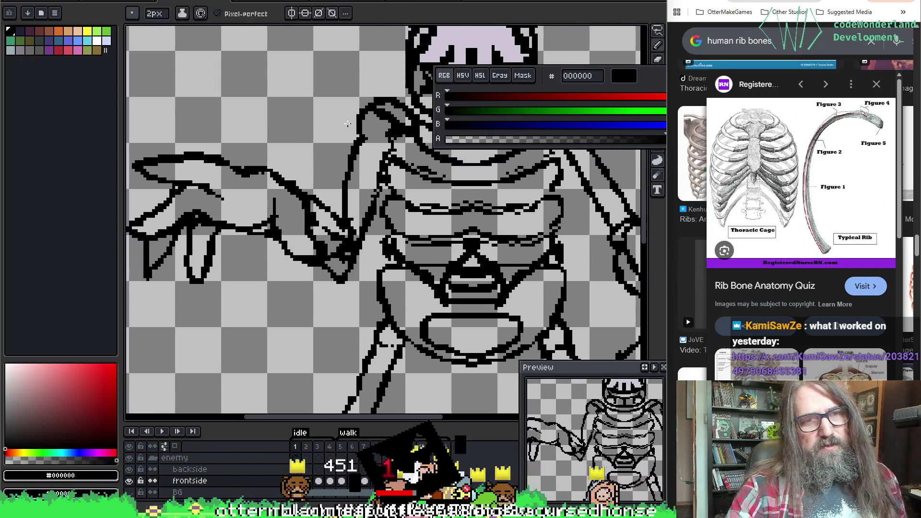
pyautogui.press('b')
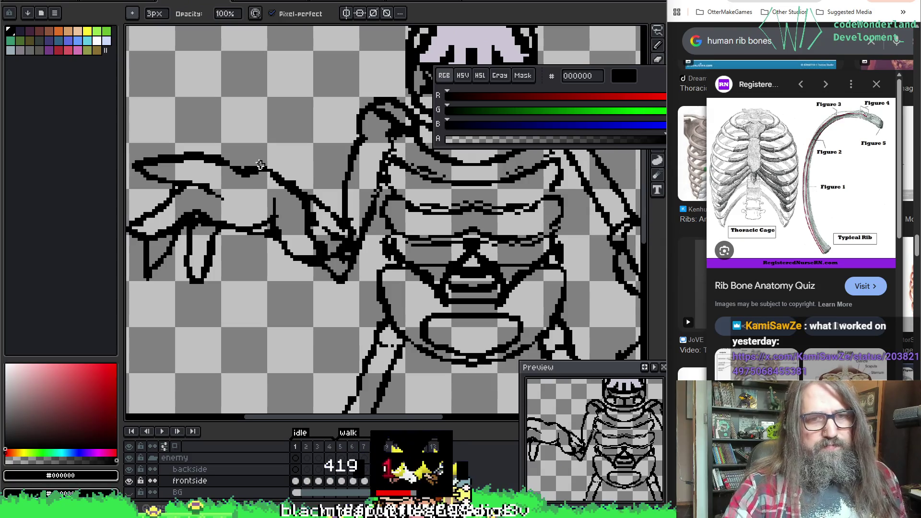
pyautogui.press('e')
pyautogui.scroll(-2, 324, 212)
pyautogui.press('b')
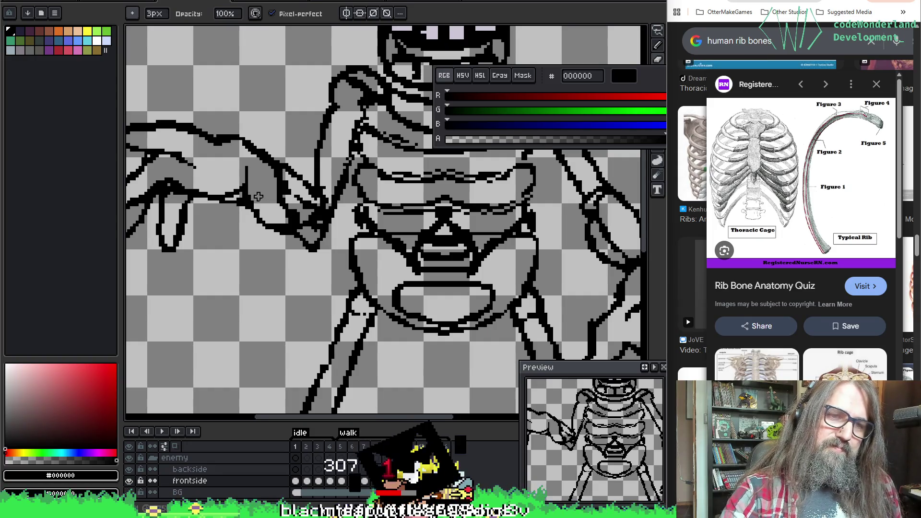
pyautogui.scroll(-2, 269, 192)
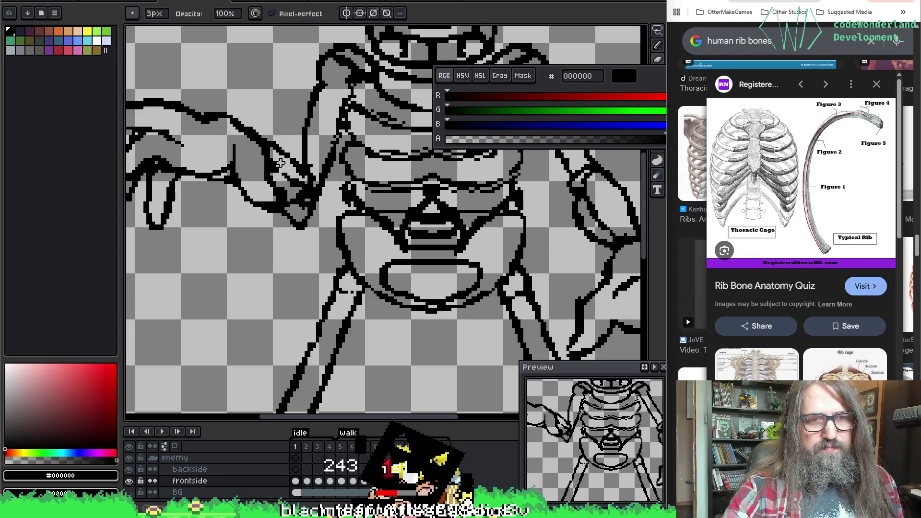
pyautogui.press('e')
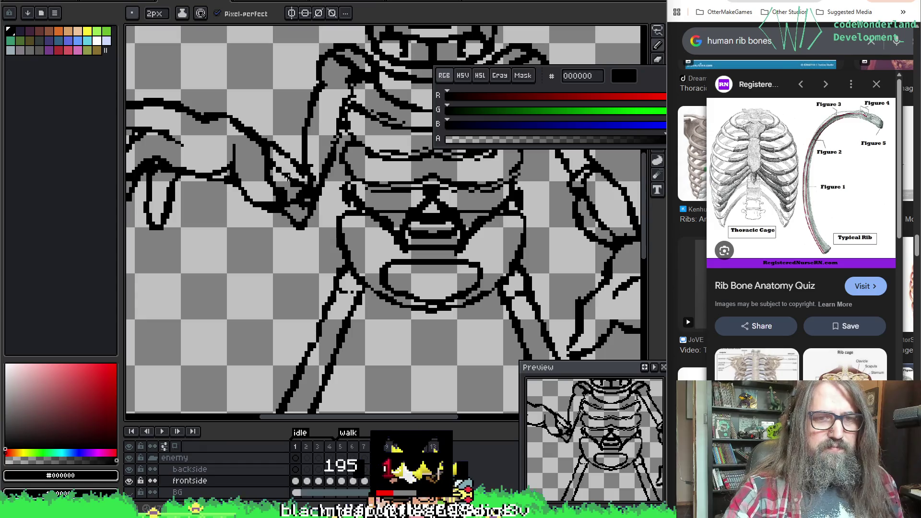
pyautogui.press('b')
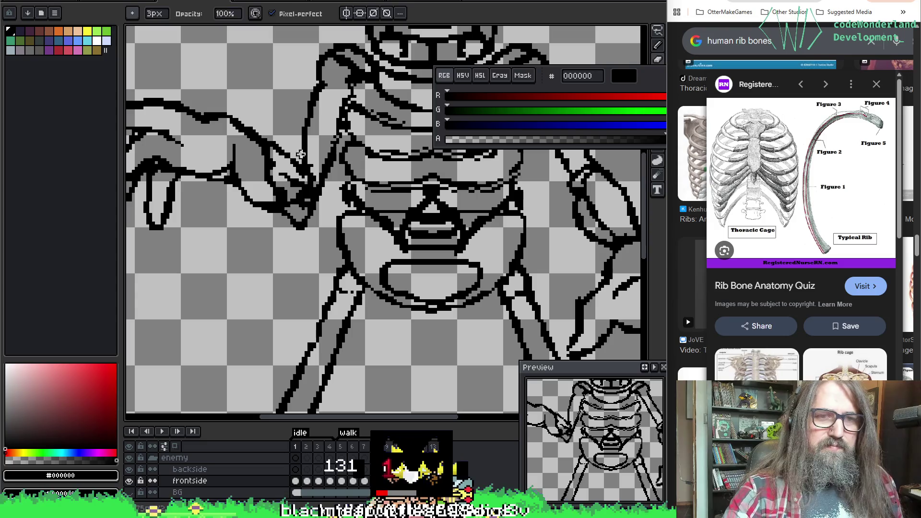
pyautogui.press('e')
pyautogui.press('b')
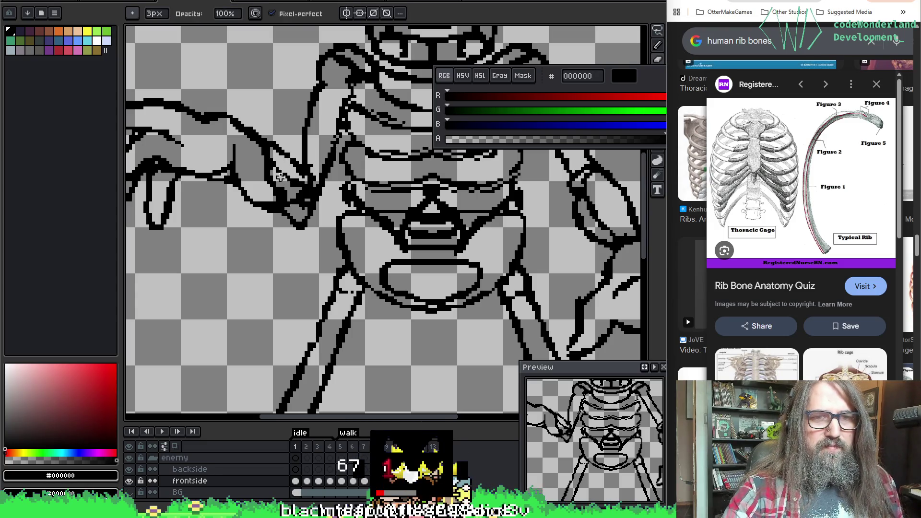
pyautogui.moveTo(277, 174)
pyautogui.mouseDown()
pyautogui.moveTo(257, 211)
pyautogui.moveTo(255, 179)
pyautogui.mouseUp()
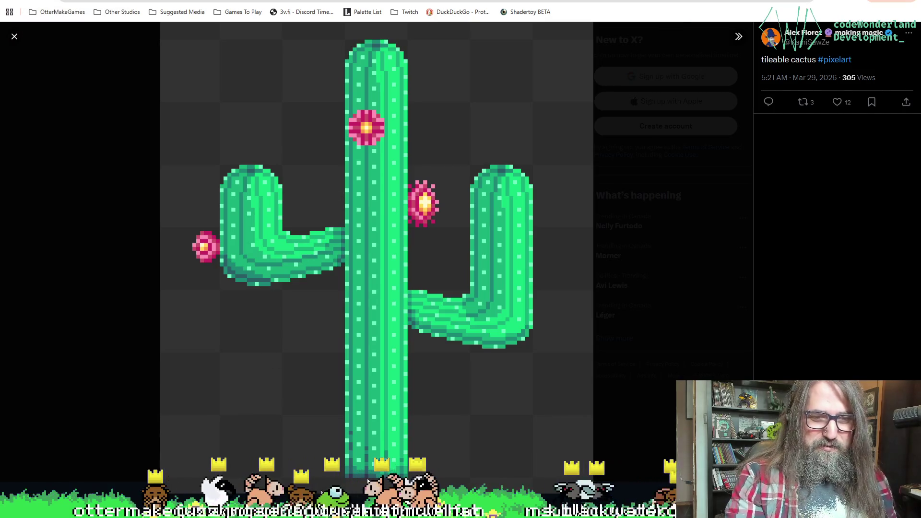
pyautogui.press('l')
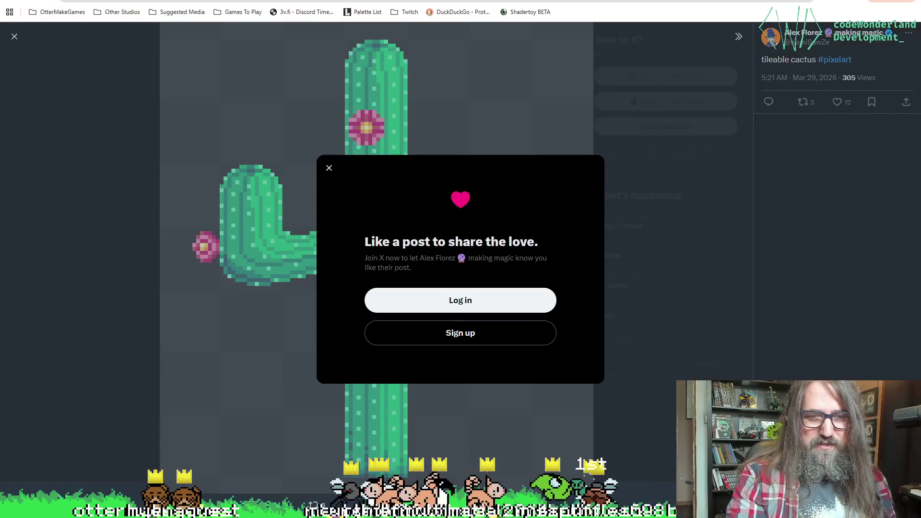
pyautogui.press('Escape')
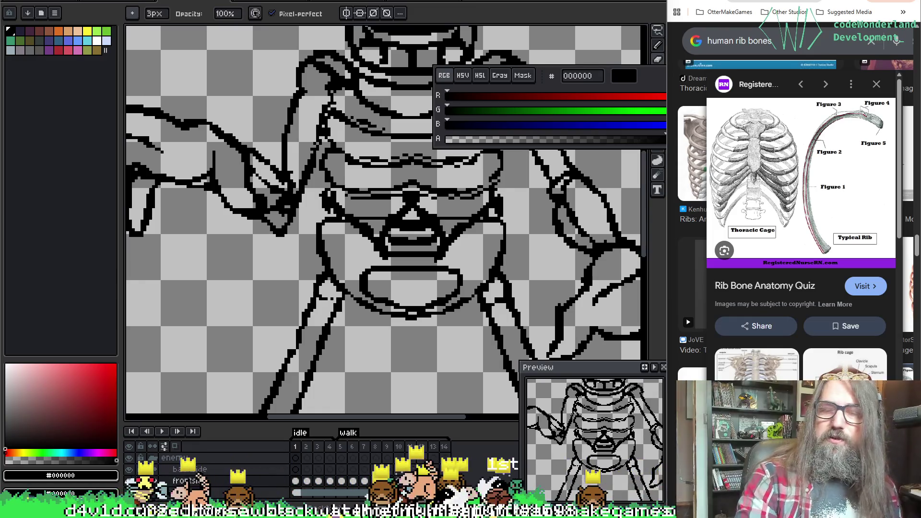
# Fix the upper-leg outlines below the pelvis, sampling the colour and alternating pencil and eraser.
pyautogui.scroll(-5, 255, 391)
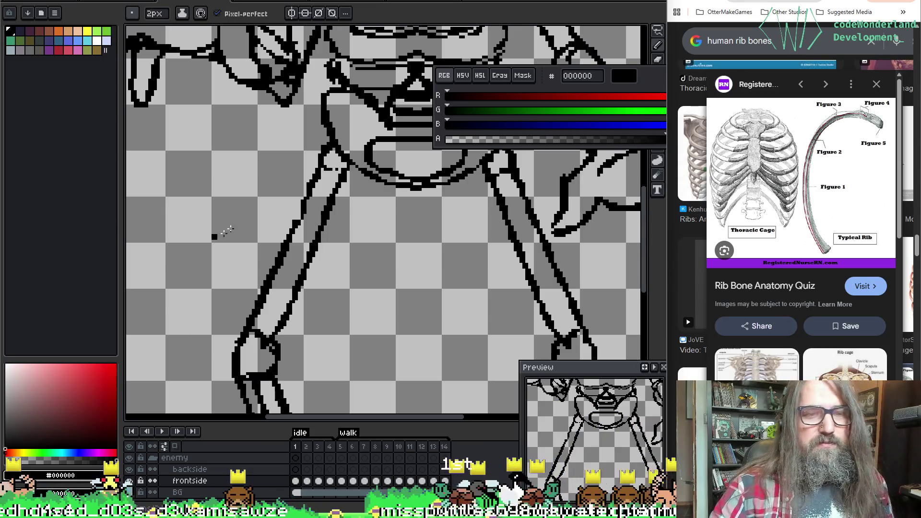
pyautogui.press('i')
pyautogui.press('b')
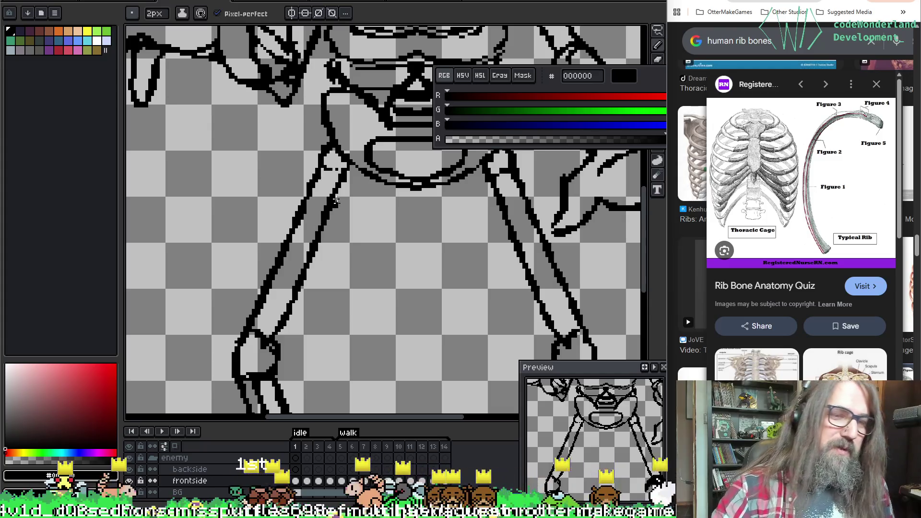
pyautogui.press('e')
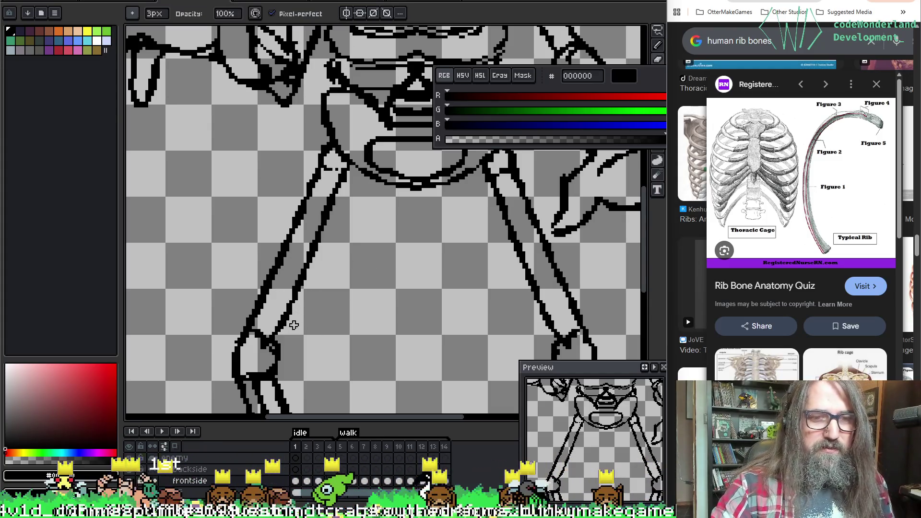
pyautogui.press('b')
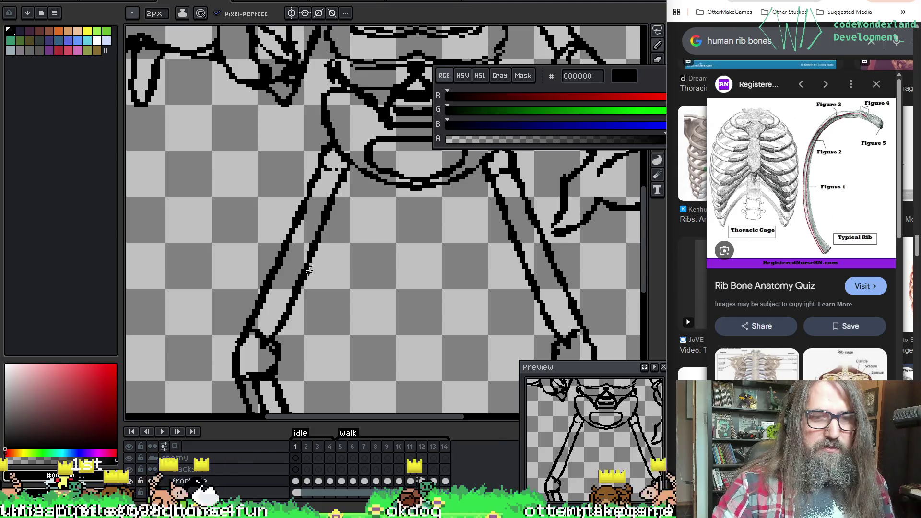
pyautogui.press('e')
pyautogui.scroll(2, 375, 211)
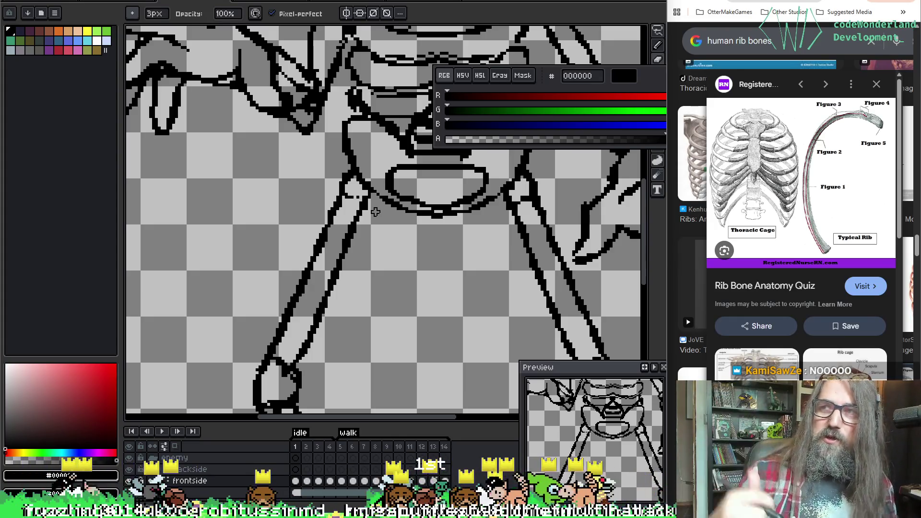
# Trim the left edge of the left knee outline and erase stray pixels inside the knee.
pyautogui.moveTo(343, 309)
pyautogui.mouseDown()
pyautogui.moveTo(350, 256)
pyautogui.moveTo(253, 194)
pyautogui.mouseUp()
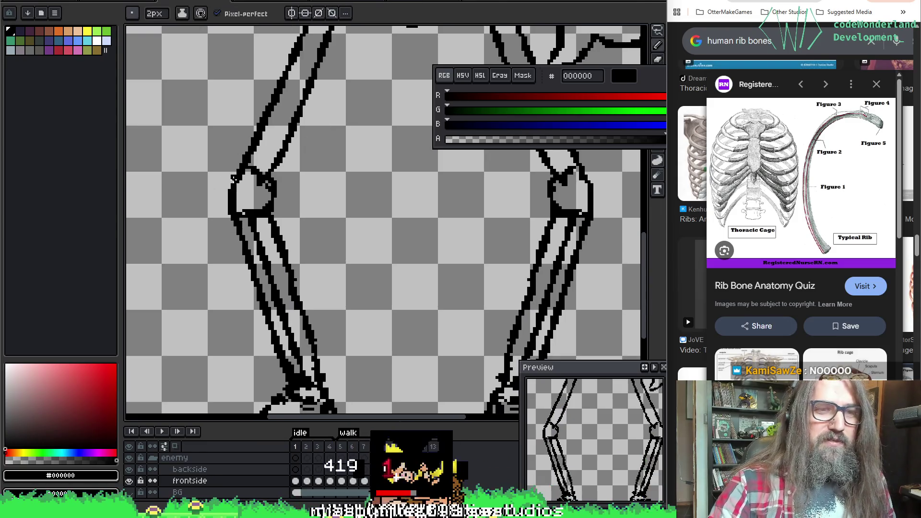
pyautogui.press('e')
pyautogui.moveTo(228, 180); pyautogui.dragTo(230, 213)
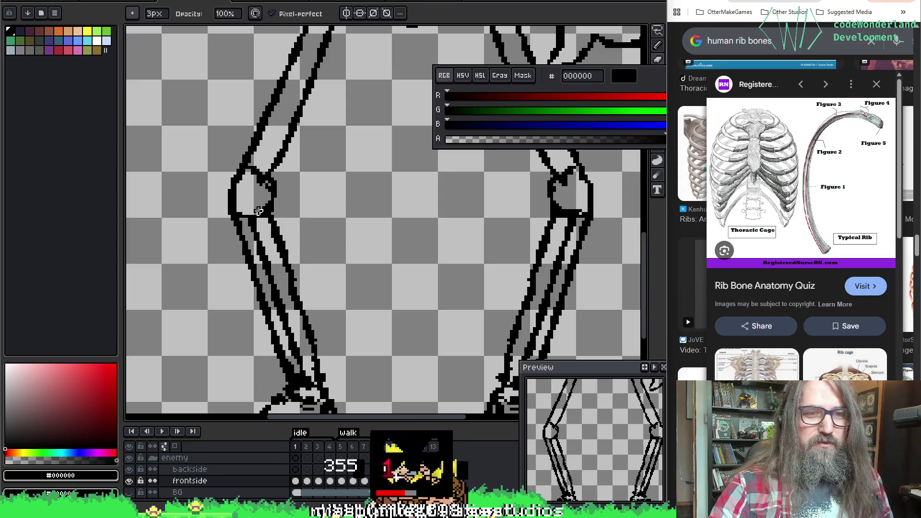
pyautogui.press('b')
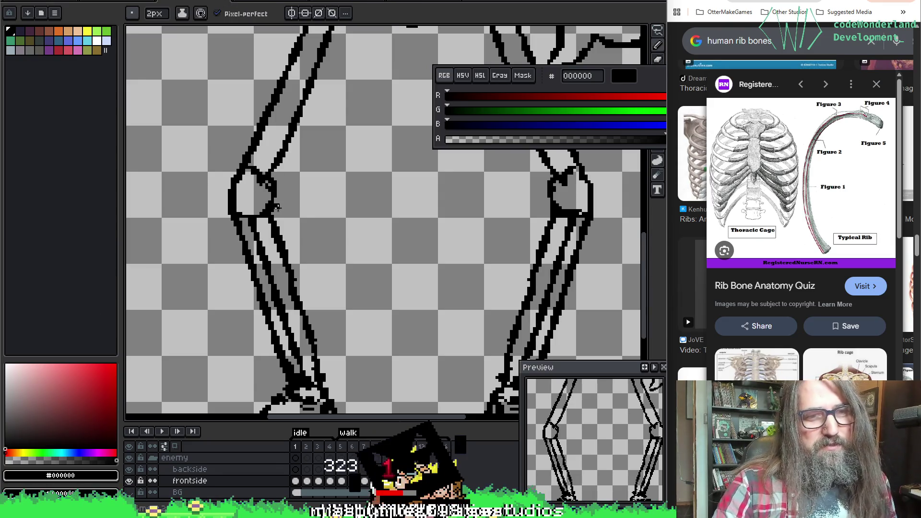
pyautogui.press('e')
pyautogui.moveTo(240, 211); pyautogui.dragTo(252, 206)
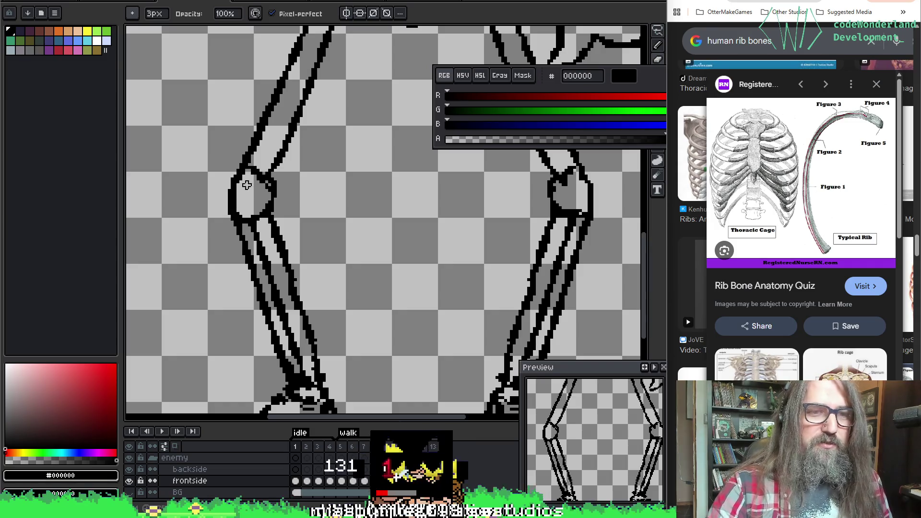
pyautogui.press('e')
pyautogui.press('b')
pyautogui.scroll(2, 288, 166)
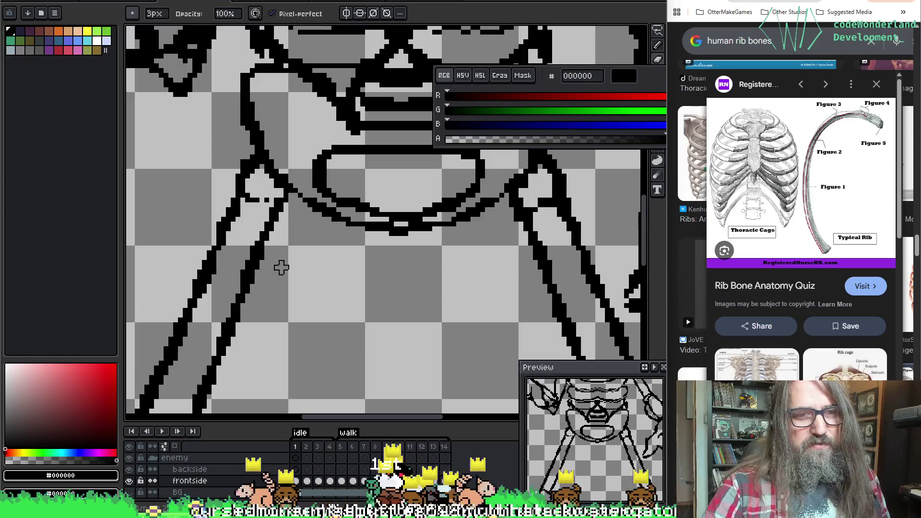
pyautogui.scroll(-5, 315, 162)
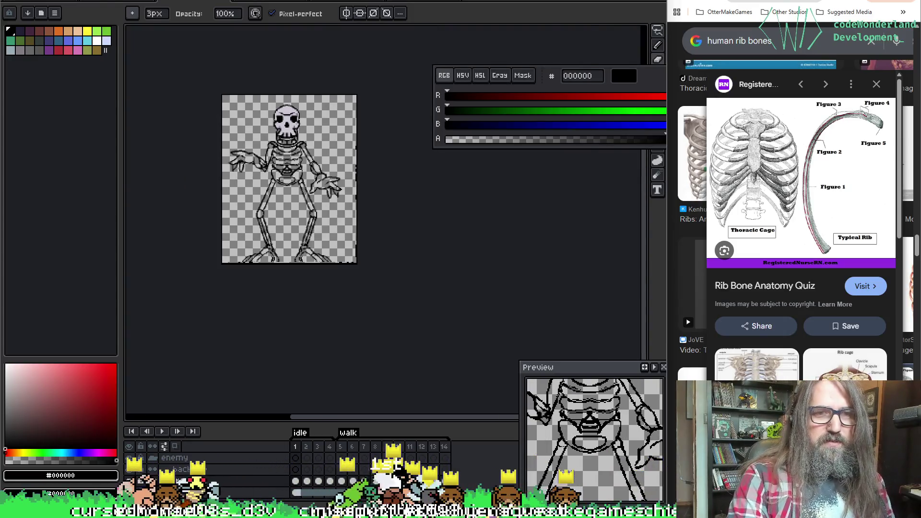
pyautogui.scroll(3, 305, 244)
pyautogui.scroll(-3, 305, 244)
pyautogui.scroll(5, 277, 214)
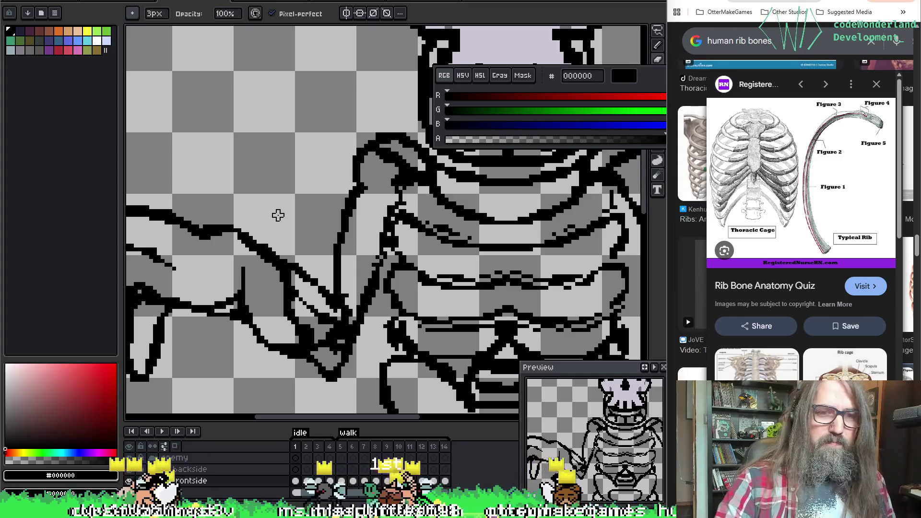
pyautogui.scroll(1, 433, 213)
pyautogui.moveTo(432, 212); pyautogui.dragTo(446, 200)
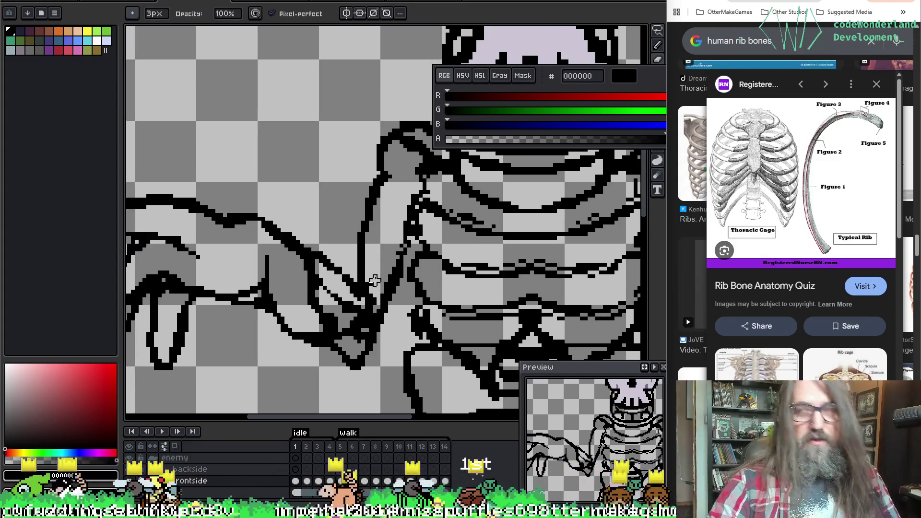
pyautogui.moveTo(373, 279); pyautogui.dragTo(155, 335)
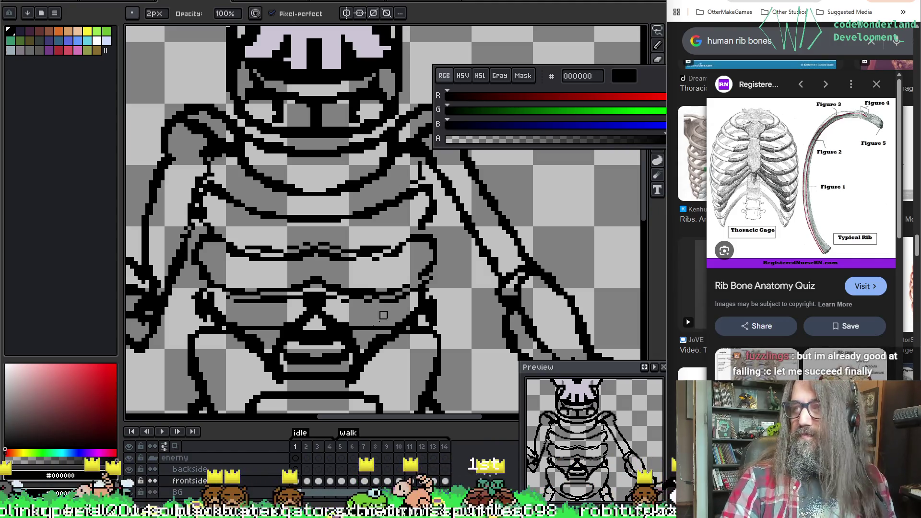
# Touch up individual rib lines in the middle of the ribcage, alternating eraser and pencil.
pyautogui.press('e')
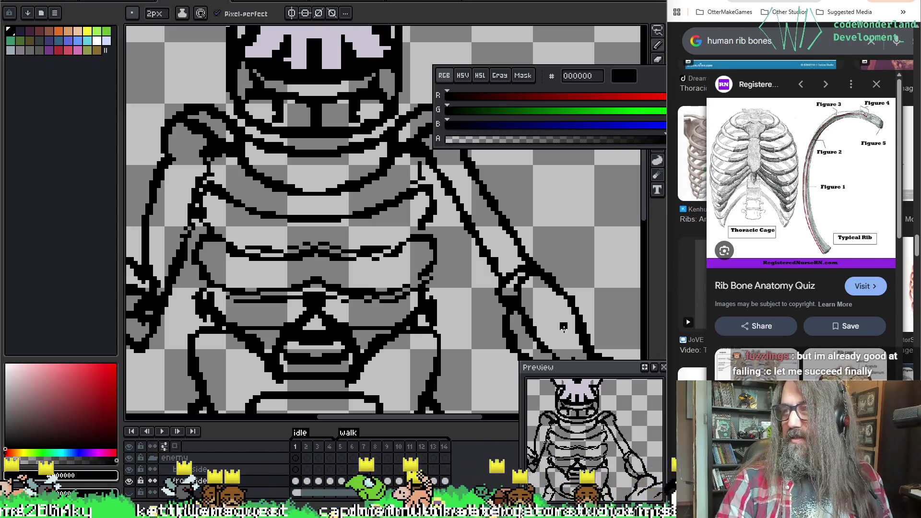
pyautogui.press('b')
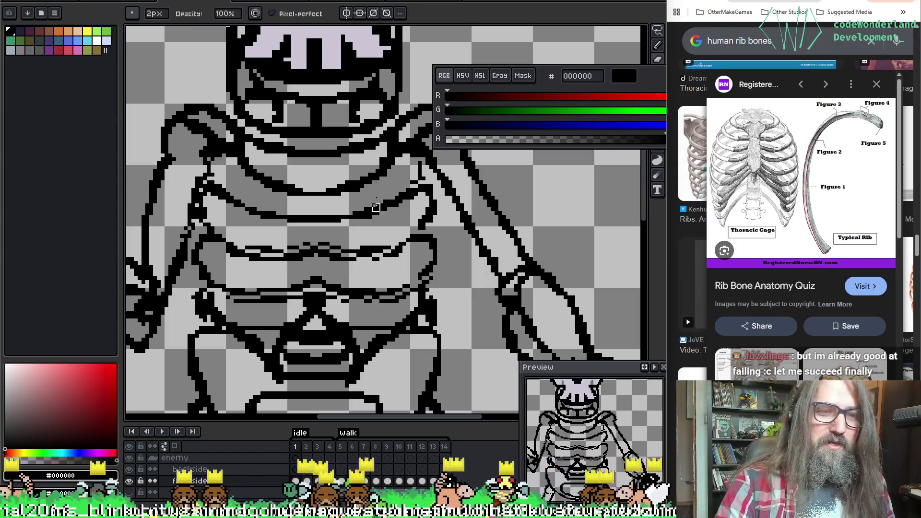
pyautogui.press('e')
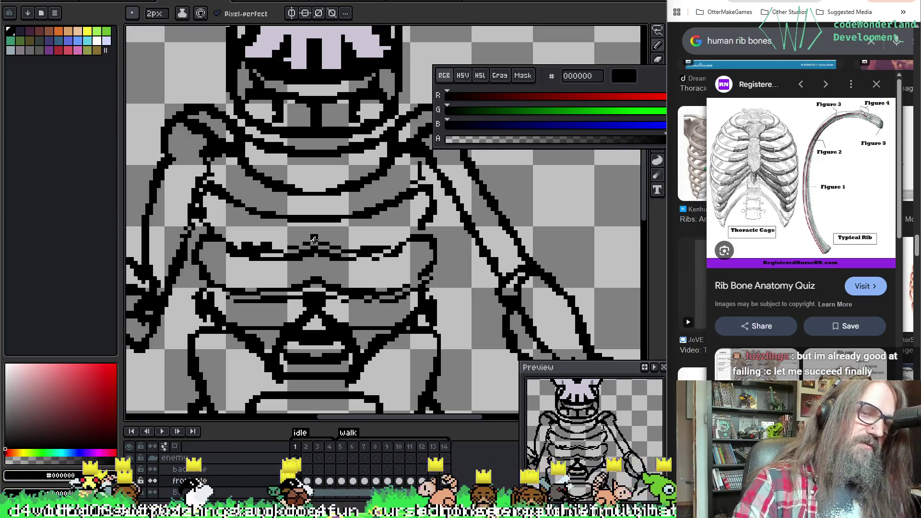
pyautogui.press('b')
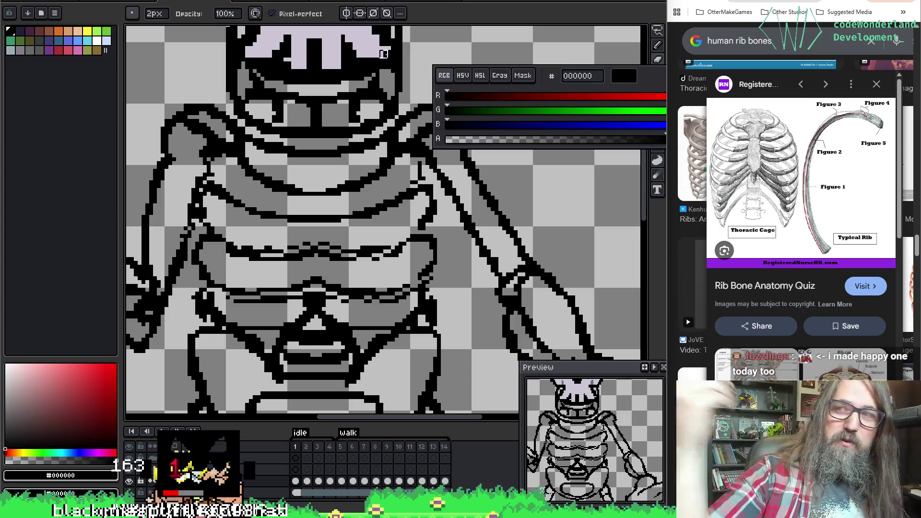
# Bring the skull, shoulders and upper ribcage into view with the pencil ready.
pyautogui.moveTo(375, 135); pyautogui.dragTo(414, 159)
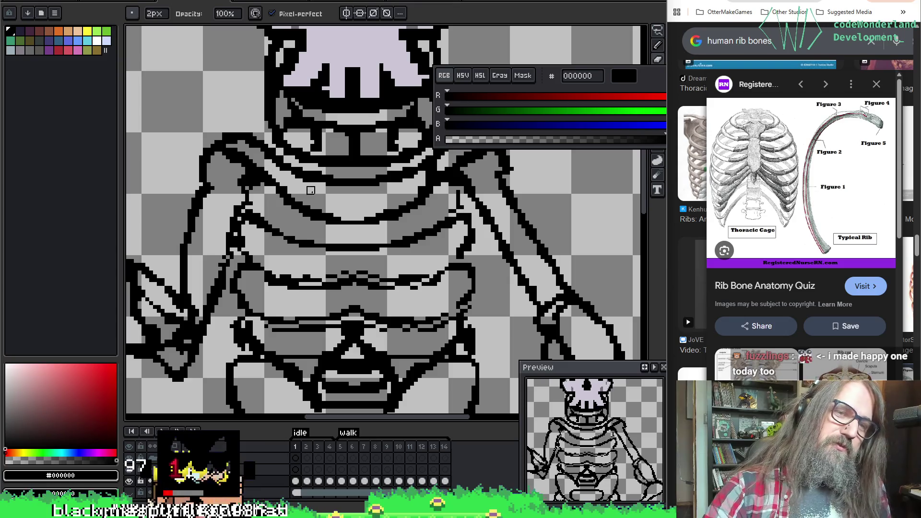
pyautogui.moveTo(311, 191); pyautogui.dragTo(263, 208)
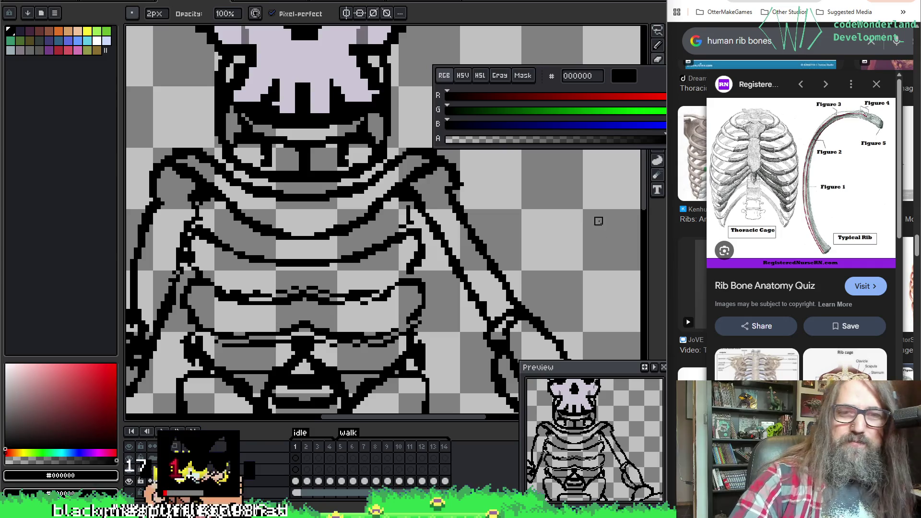
pyautogui.press('ctrl')
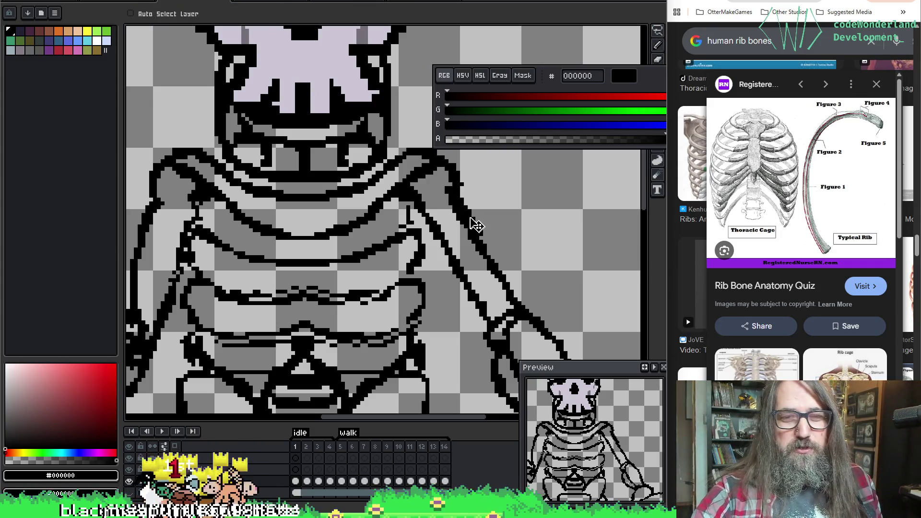
pyautogui.press('ctrl')
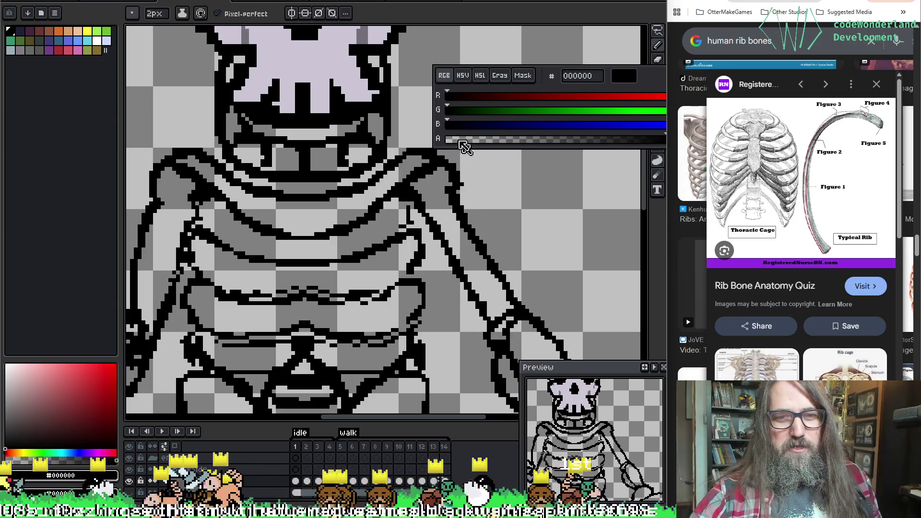
pyautogui.press('b')
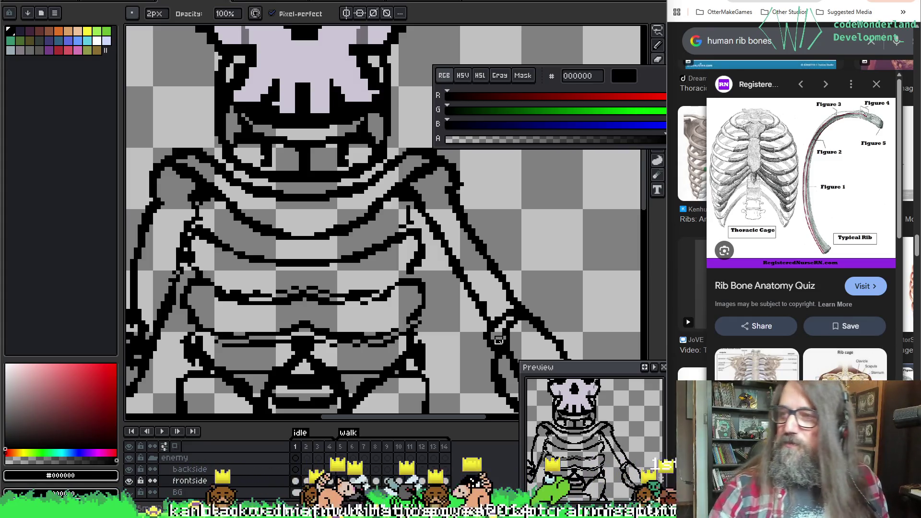
pyautogui.press('space')
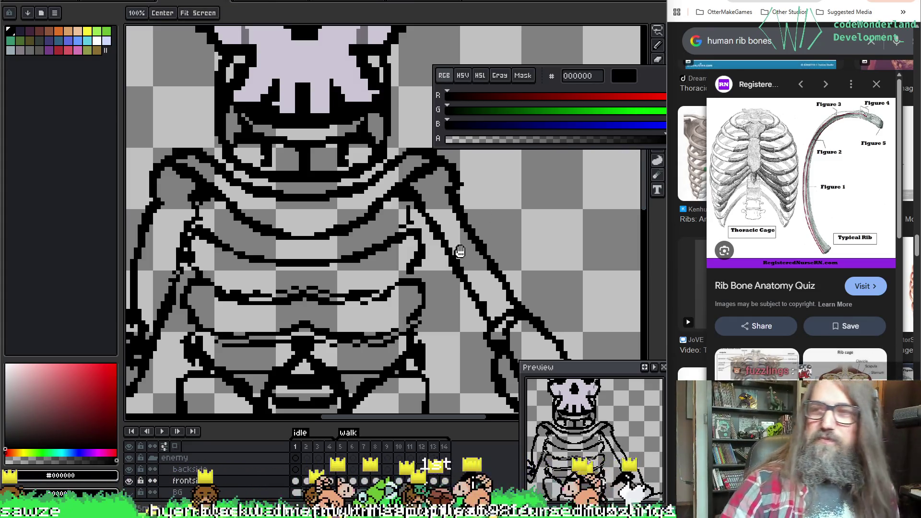
pyautogui.moveTo(418, 249); pyautogui.dragTo(441, 254)
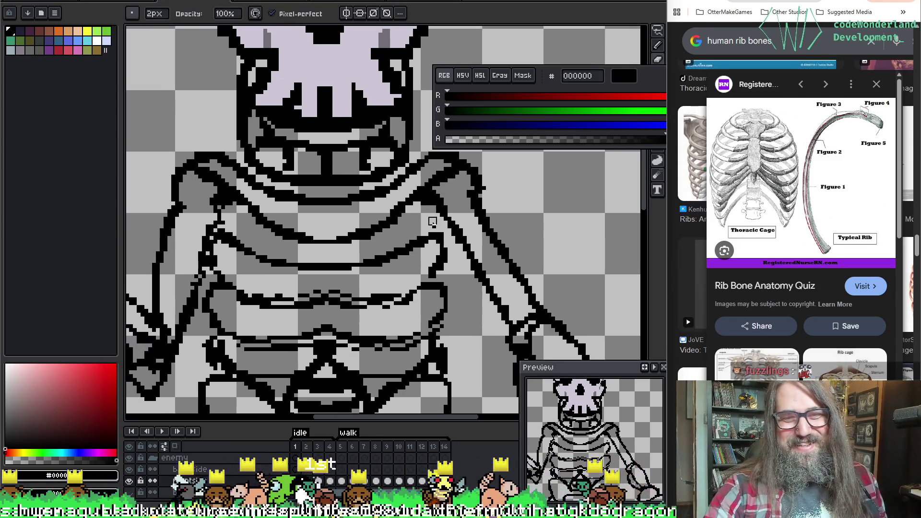
# Thicken the lower rib line across the chest and extend it further right in black.
pyautogui.press('e')
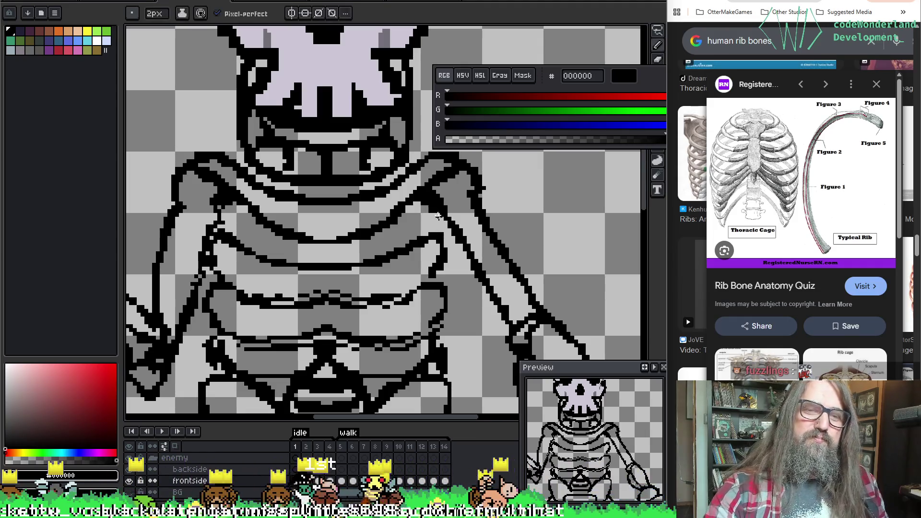
pyautogui.press('b')
pyautogui.press('e')
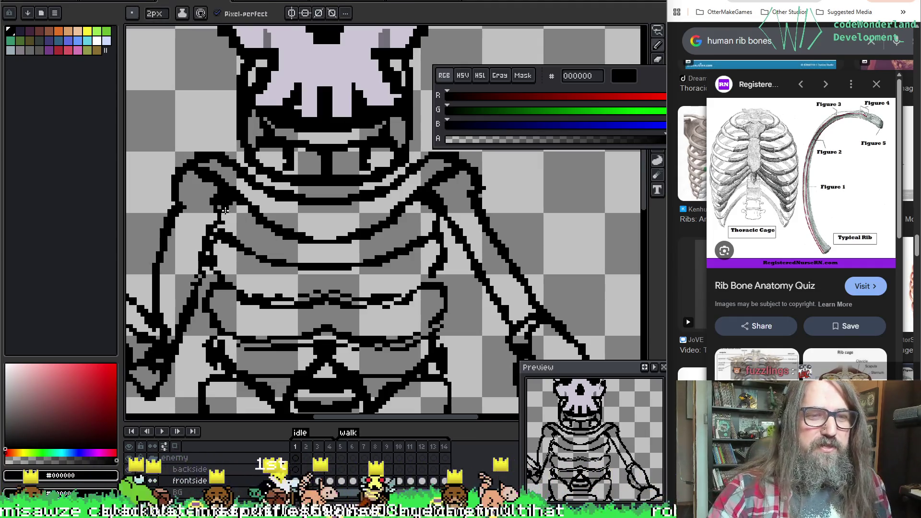
pyautogui.press('b')
pyautogui.press('e')
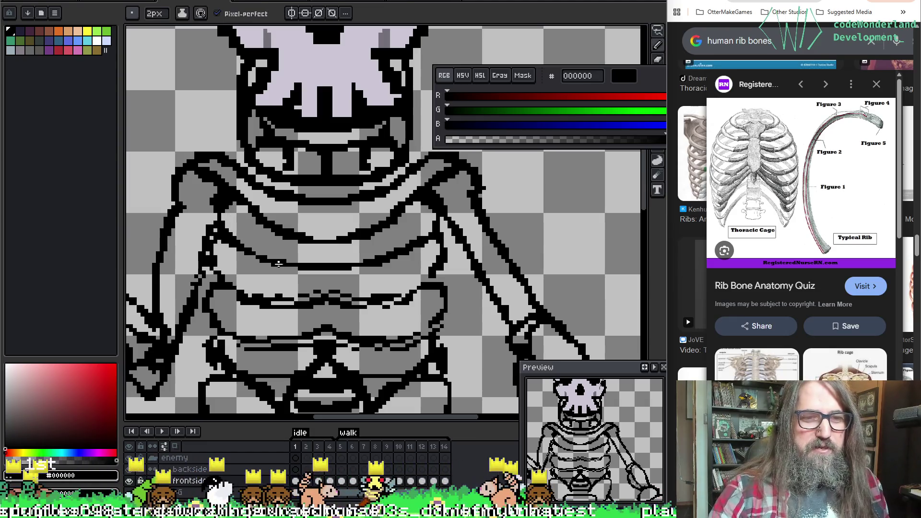
pyautogui.press('b')
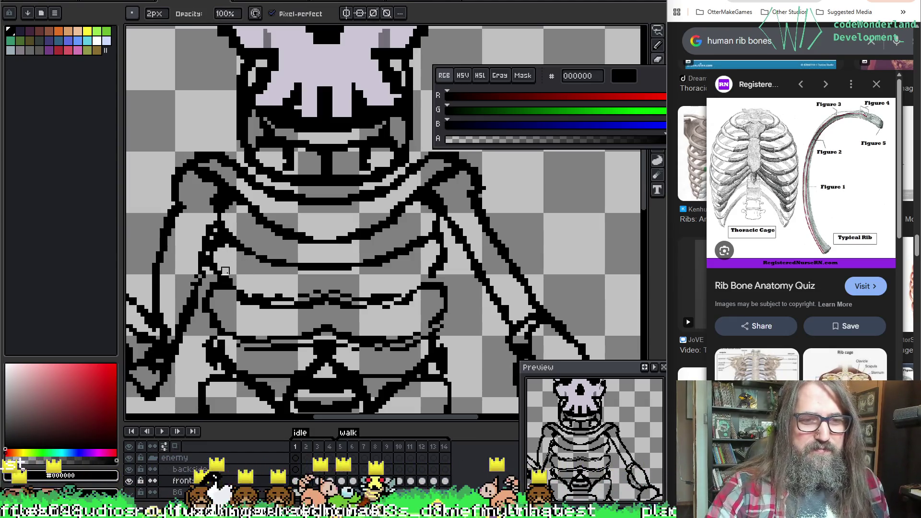
pyautogui.press('e')
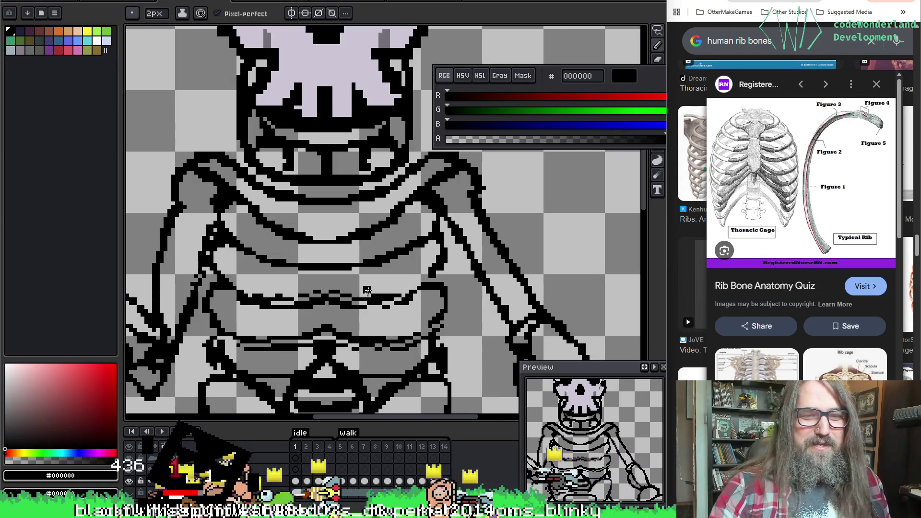
pyautogui.press('b')
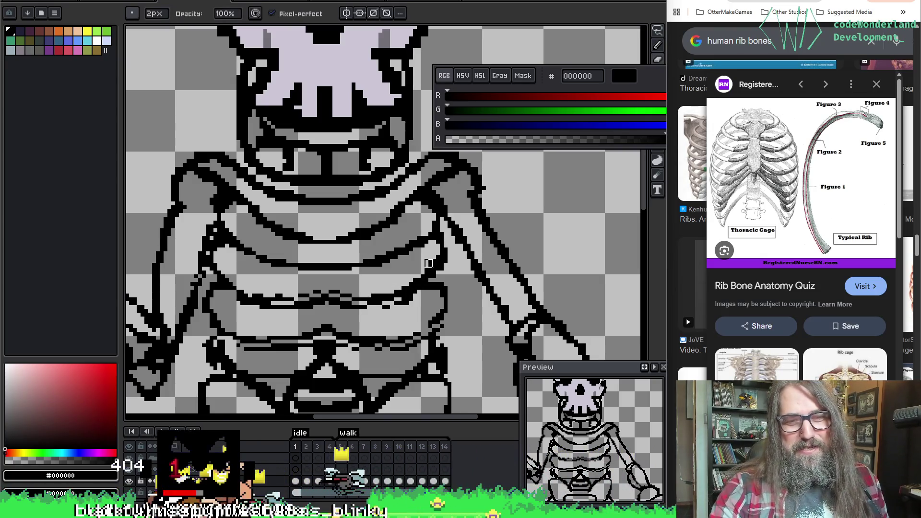
pyautogui.press('e')
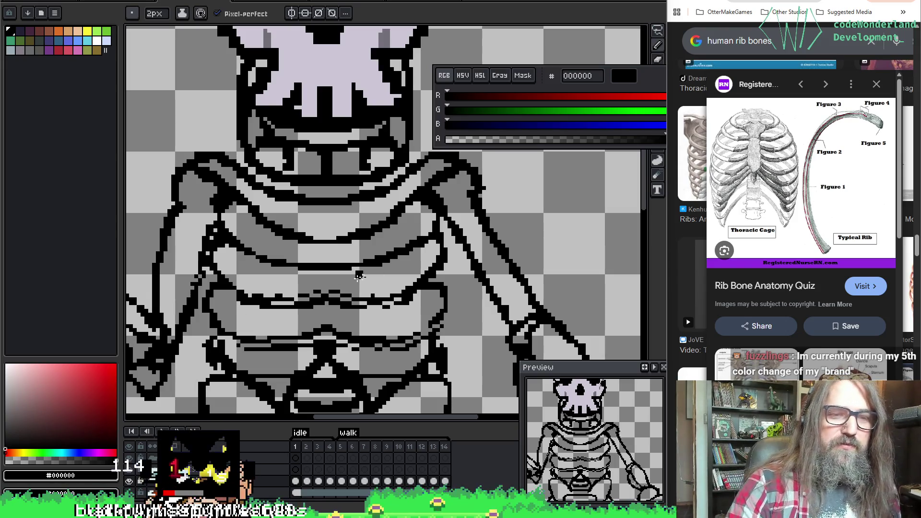
pyautogui.moveTo(269, 299); pyautogui.dragTo(412, 290)
pyautogui.press('e')
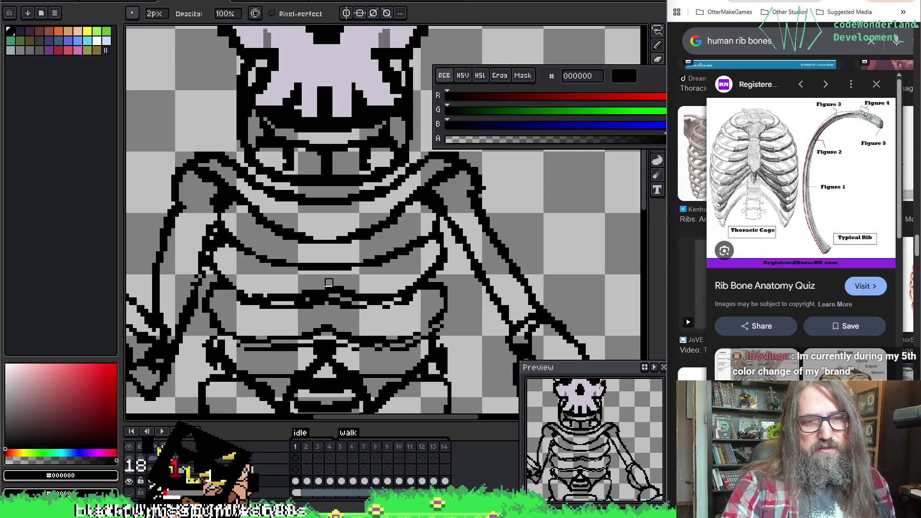
pyautogui.scroll(-2, 364, 271)
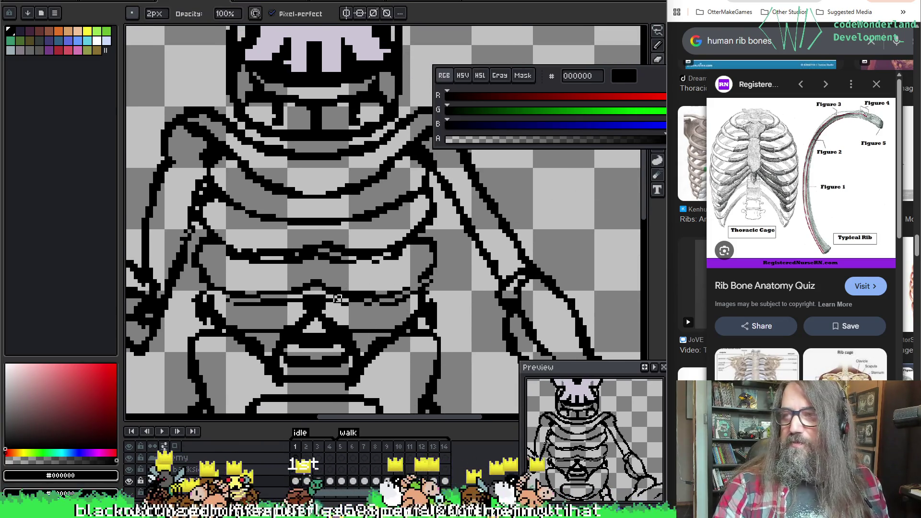
pyautogui.press('b')
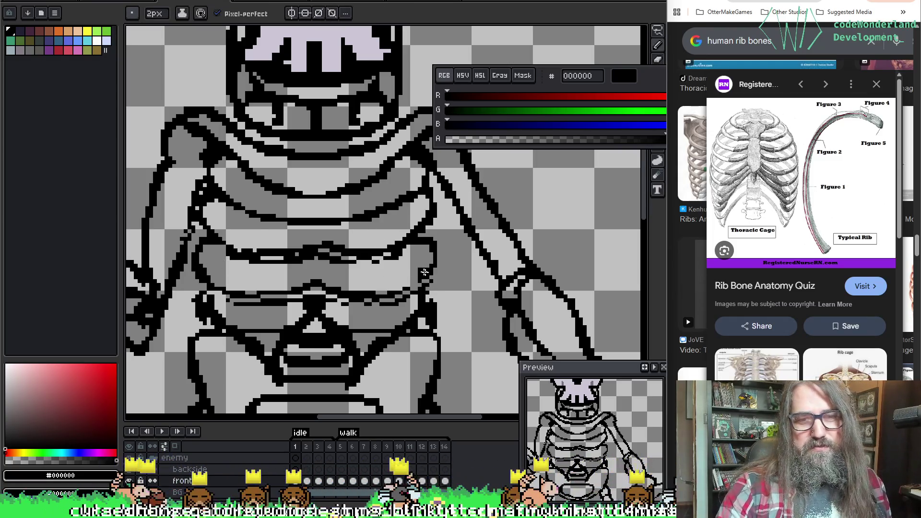
pyautogui.press('e')
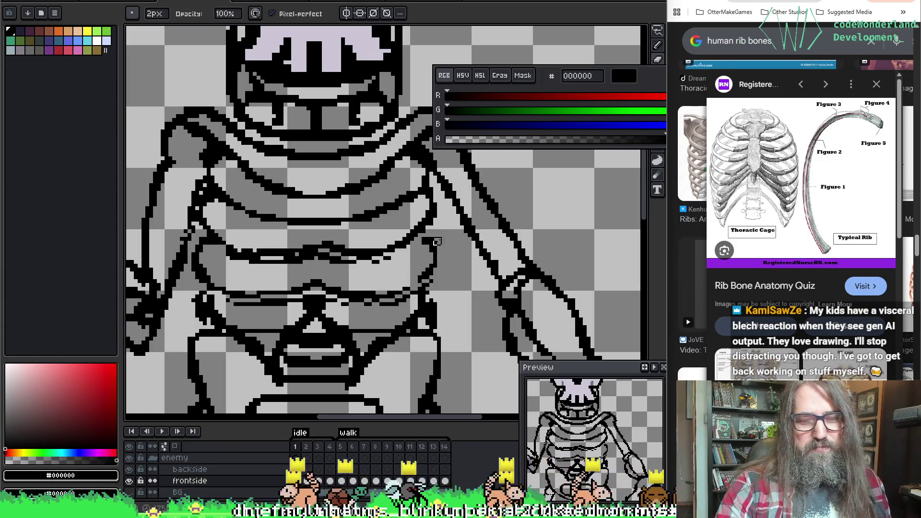
pyautogui.press('e')
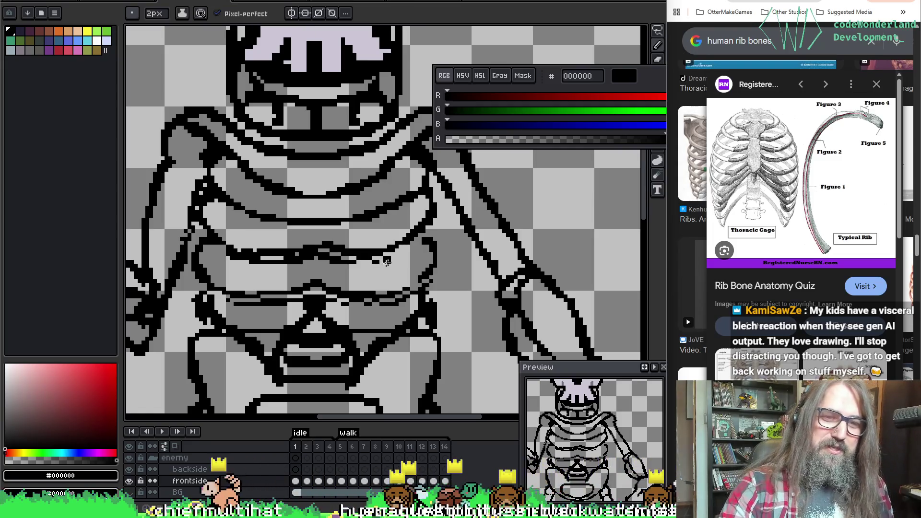
pyautogui.press('b')
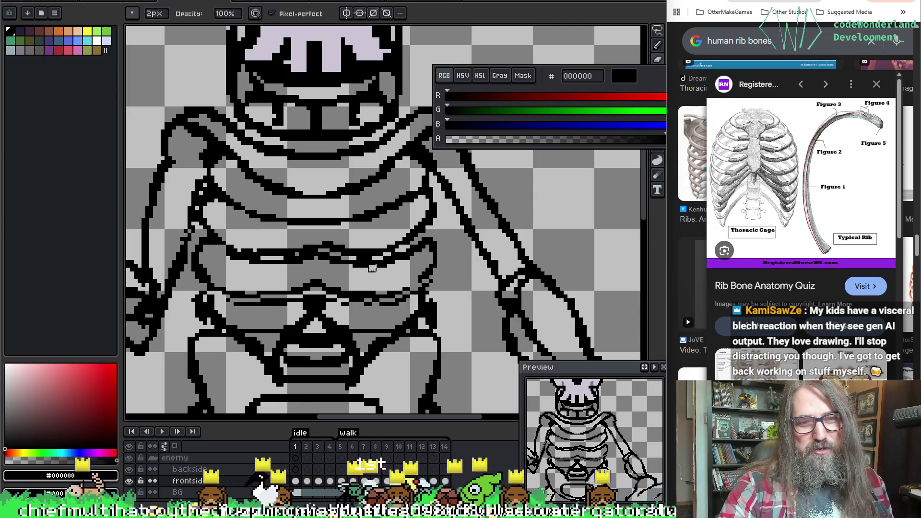
pyautogui.press('e')
pyautogui.press('b')
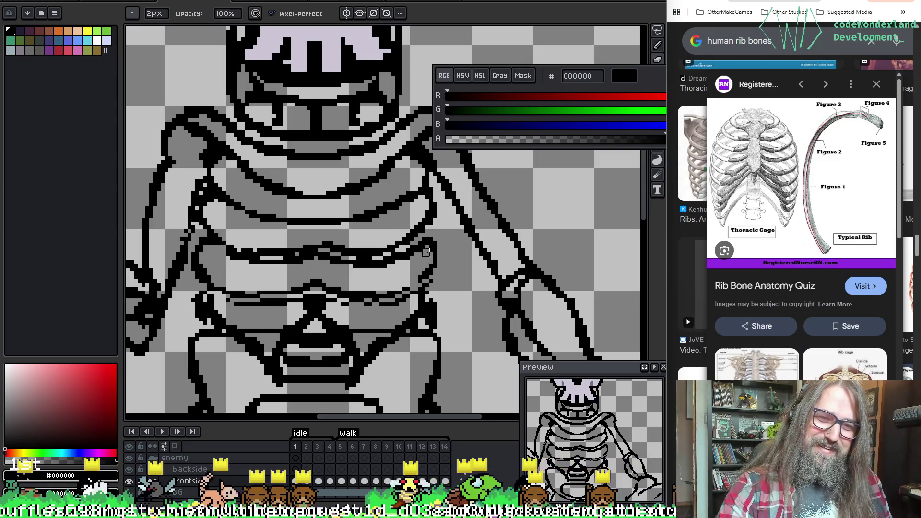
pyautogui.press('e')
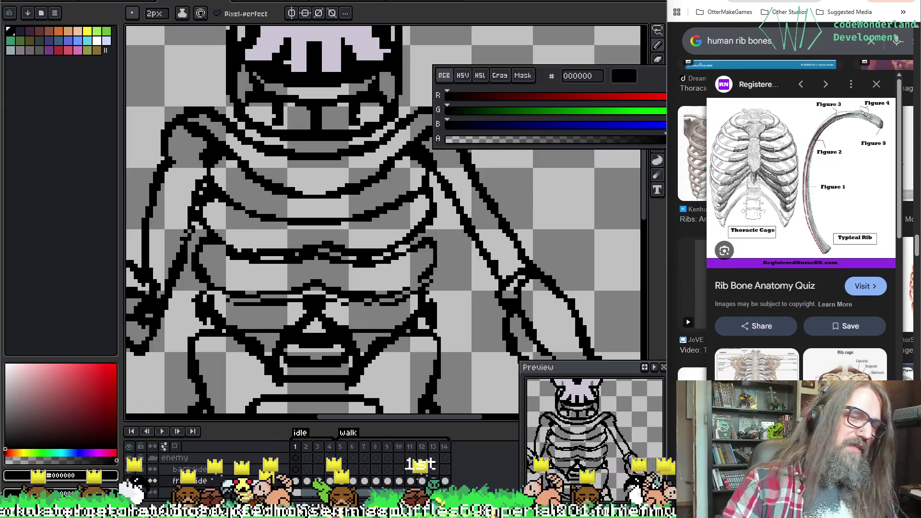
pyautogui.moveTo(337, 246); pyautogui.dragTo(350, 247)
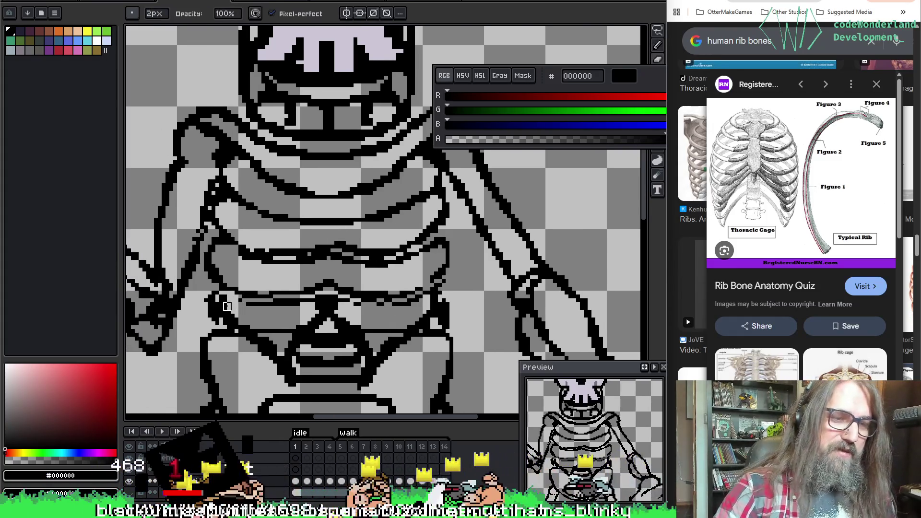
# Set the pencil to 1px, undo the previous rib stroke and redraw the middle rib thinly.
pyautogui.press('e')
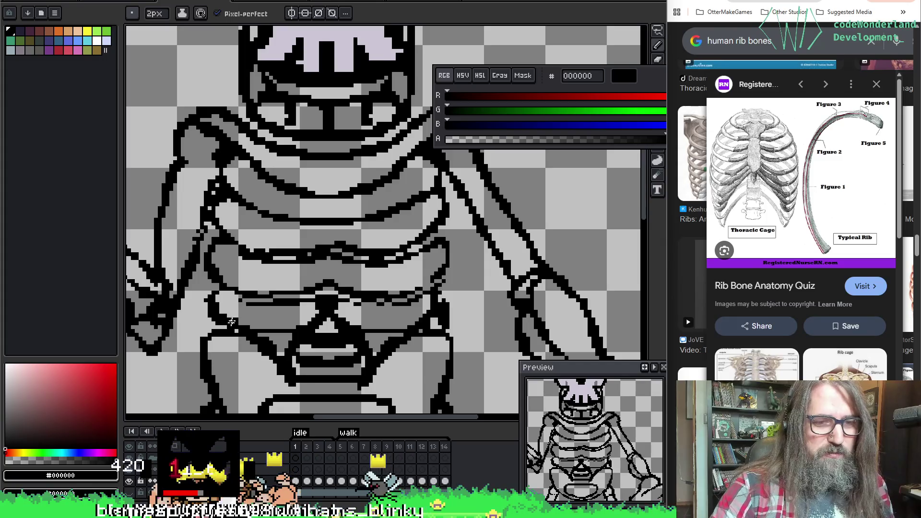
pyautogui.press('b')
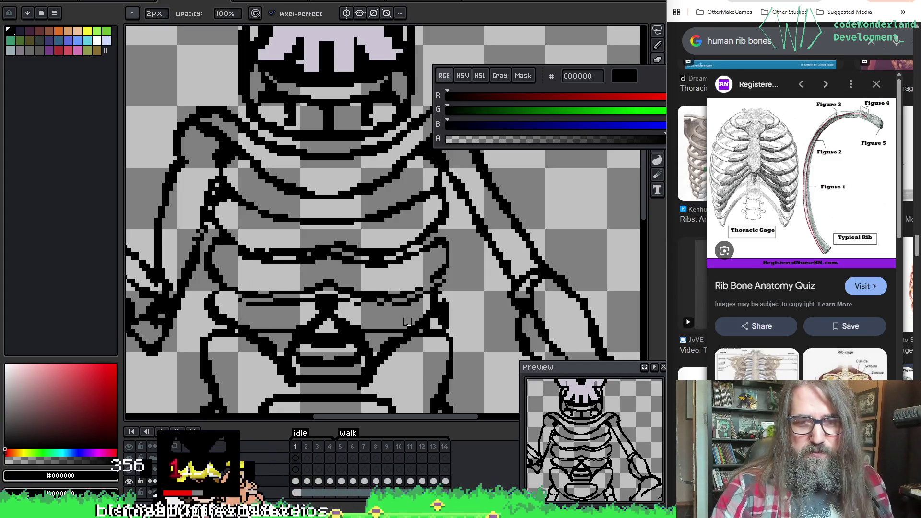
pyautogui.press('e')
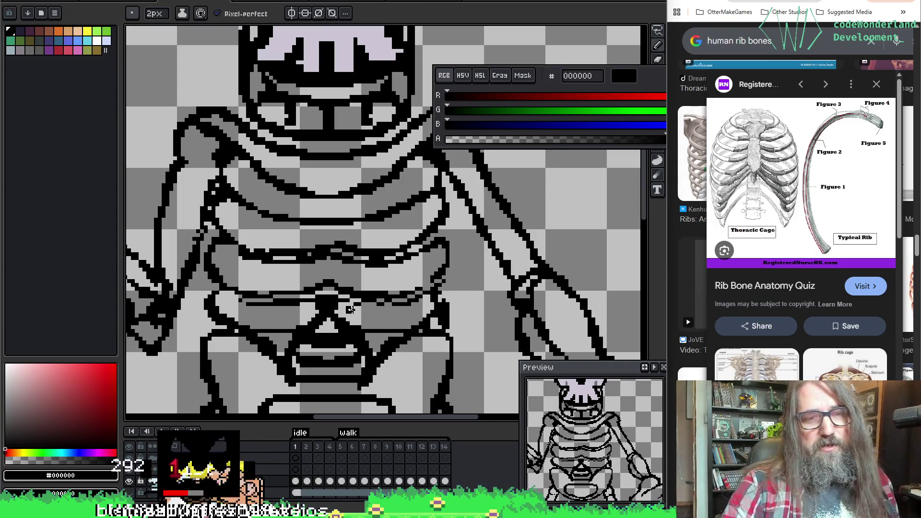
pyautogui.press('b')
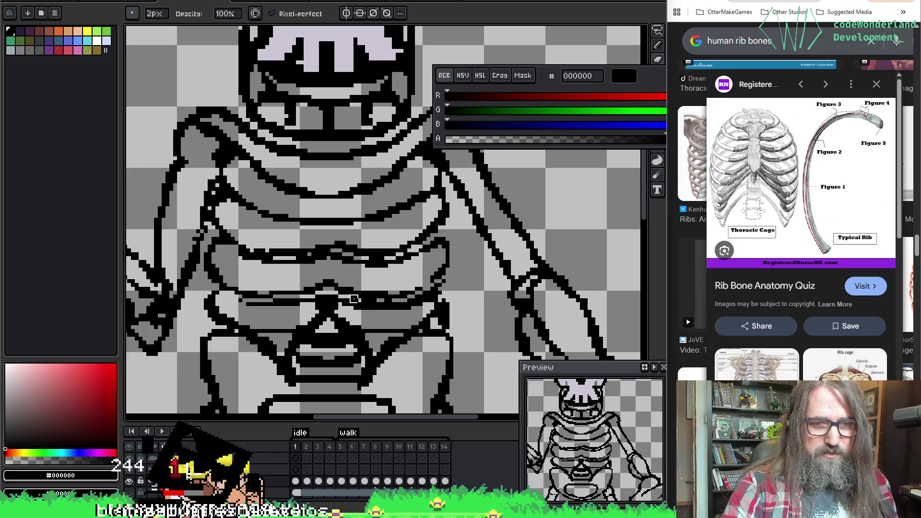
pyautogui.press('-')
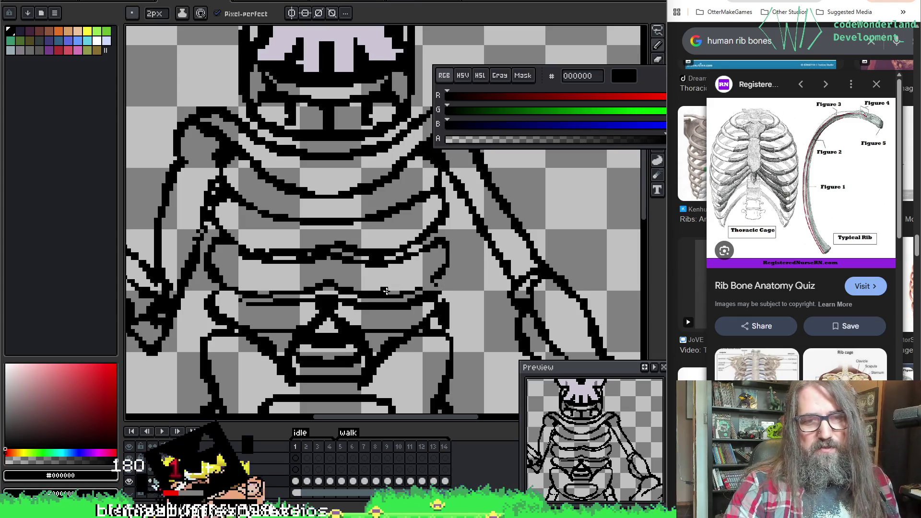
pyautogui.hotkey('ctrl', 'z')
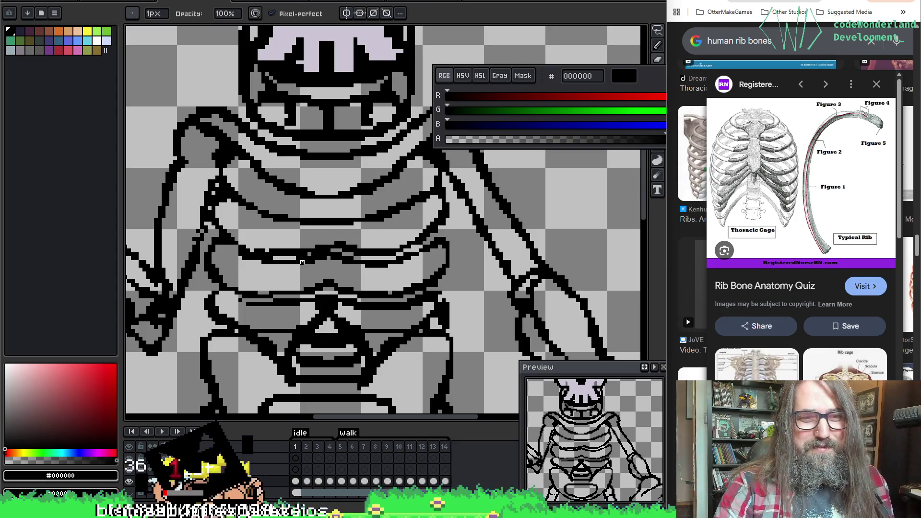
pyautogui.moveTo(256, 255); pyautogui.dragTo(332, 250)
# Erase and redraw pixels around the new 1-pixel rib line to tidy it.
pyautogui.press('e')
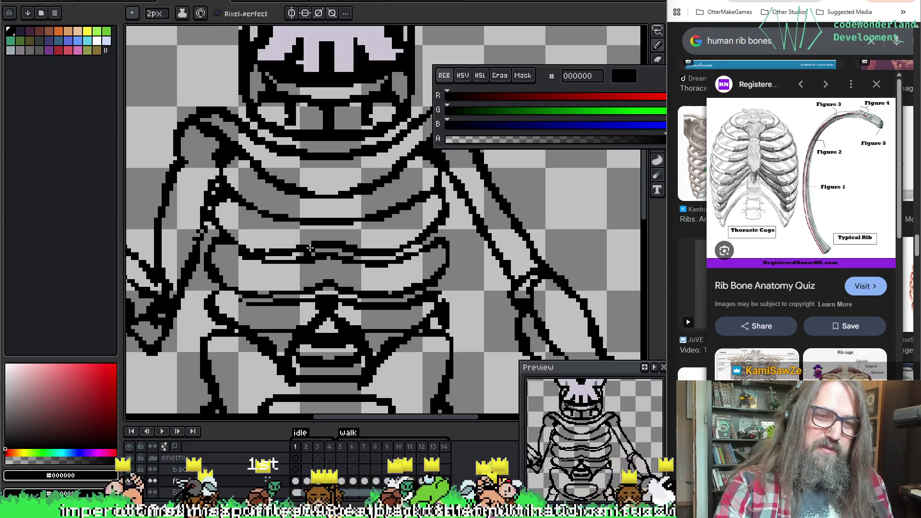
pyautogui.press('b')
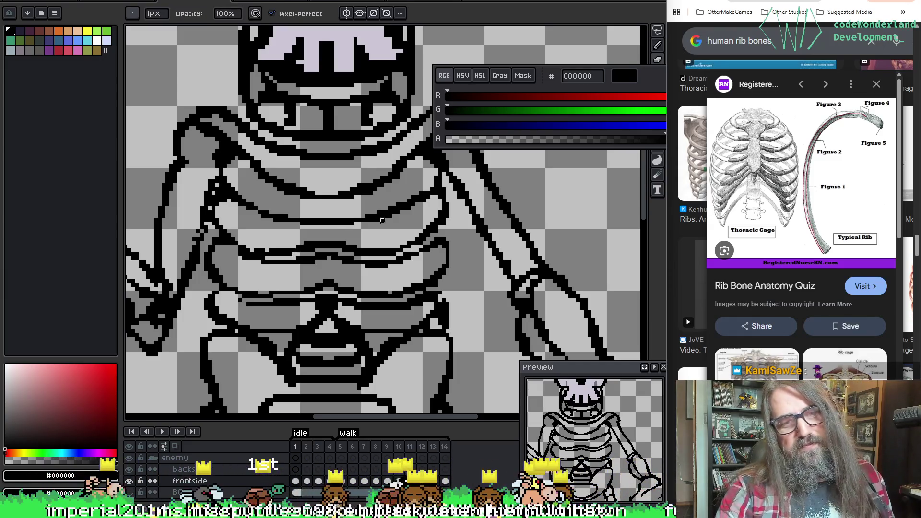
pyautogui.press('e')
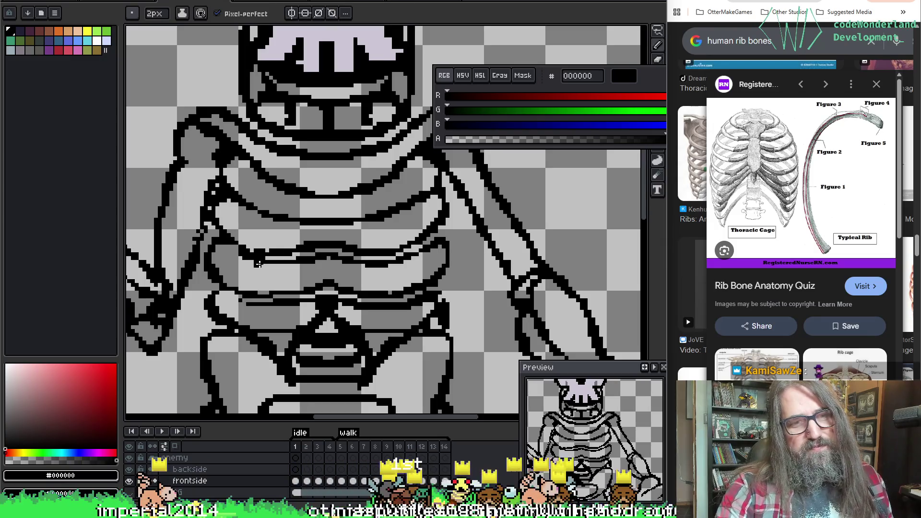
pyautogui.press('b')
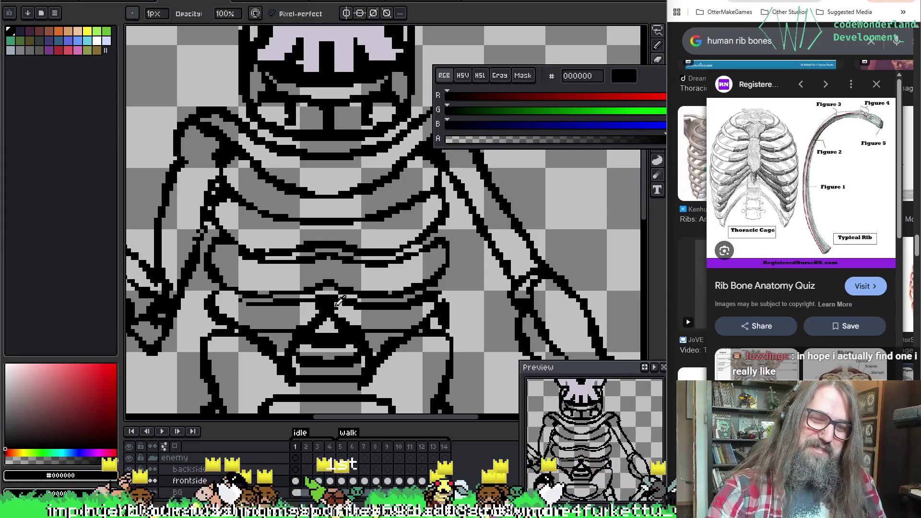
pyautogui.press('i')
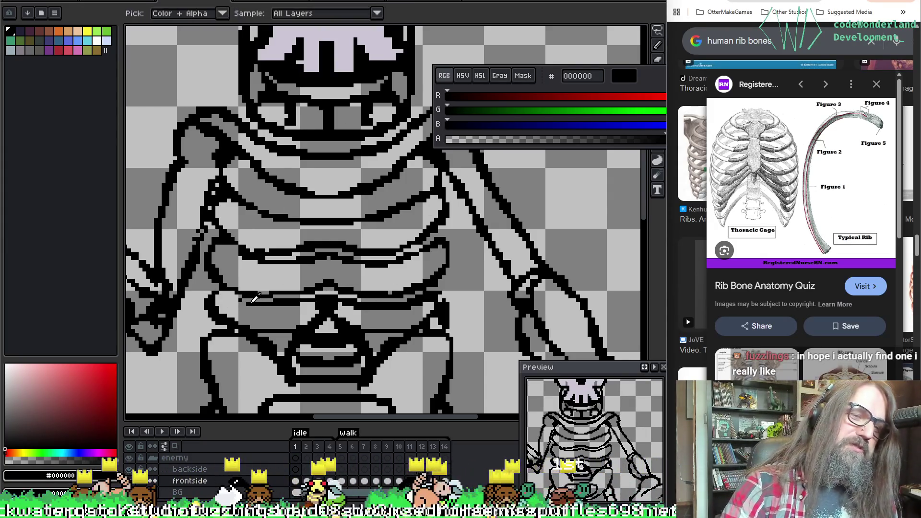
pyautogui.press('e')
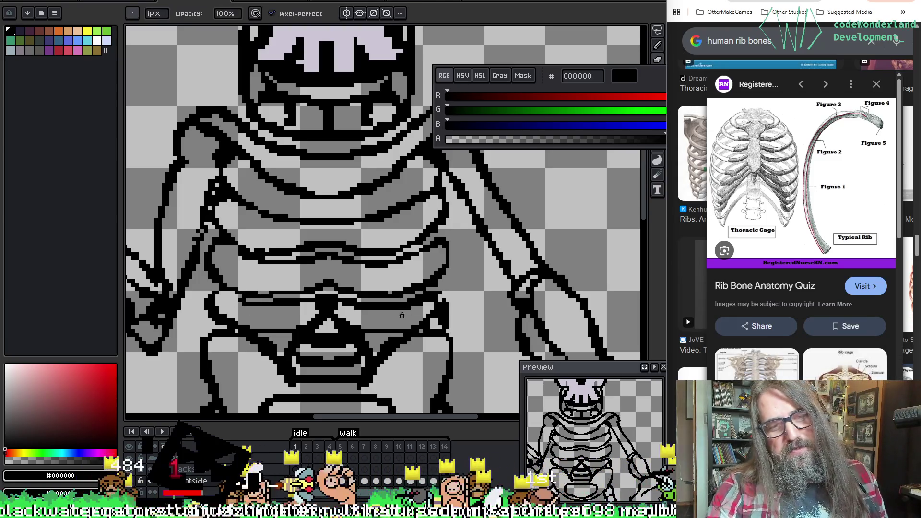
pyautogui.press('v')
pyautogui.press('e')
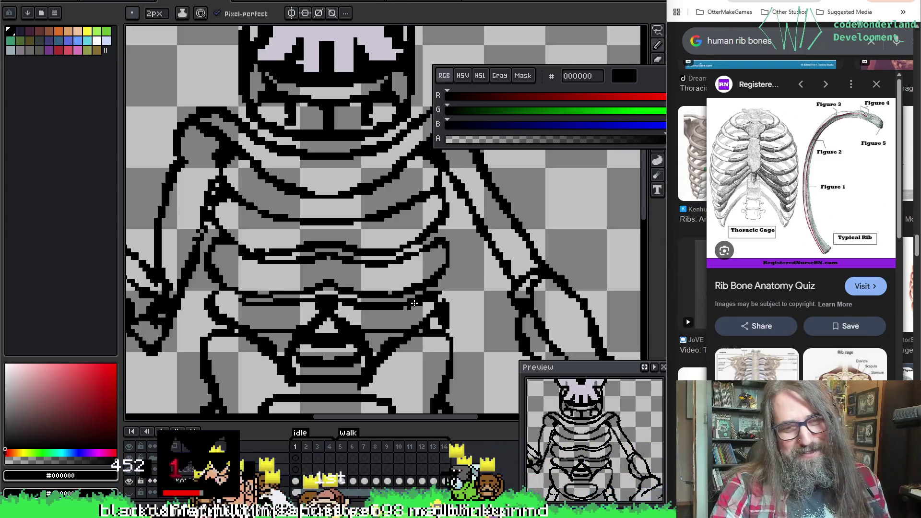
pyautogui.scroll(-2, 472, 291)
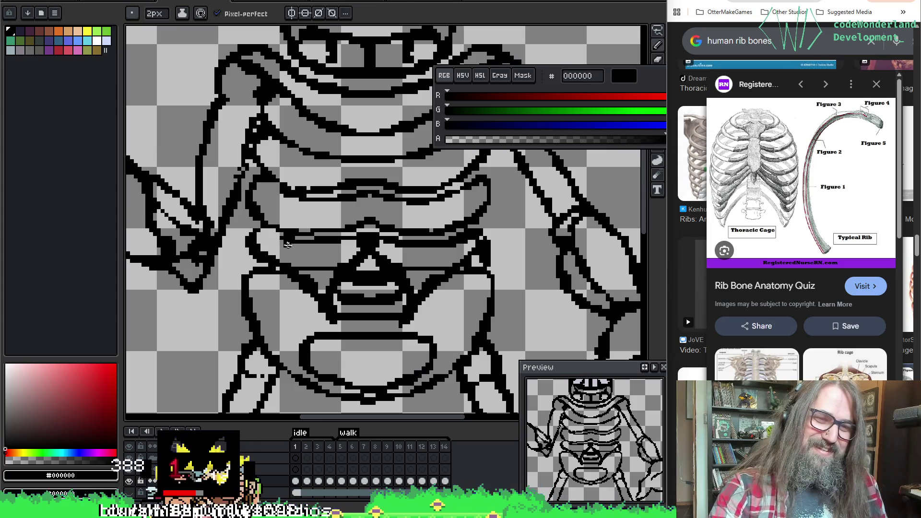
# Redraw the lower rib ends as 1-pixel black lines, erasing stray pixels.
pyautogui.press('b')
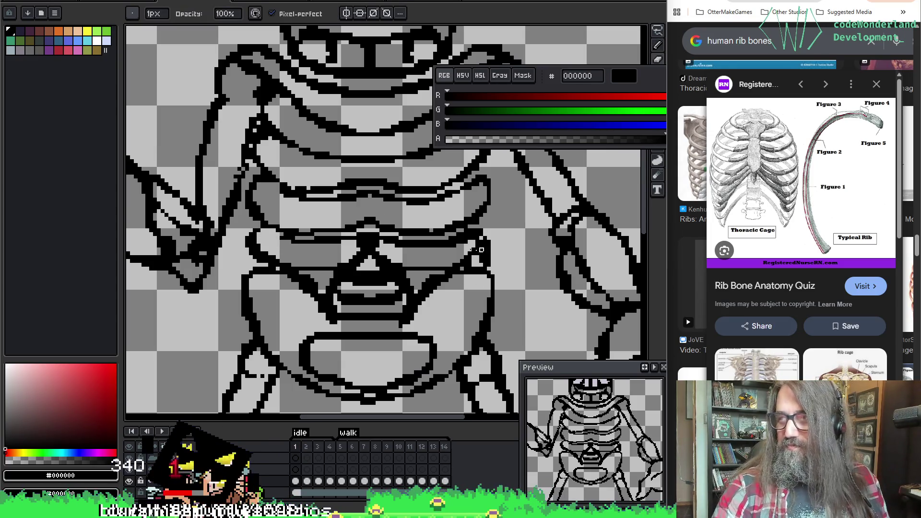
pyautogui.hscroll(1, 403, 264)
pyautogui.press('e')
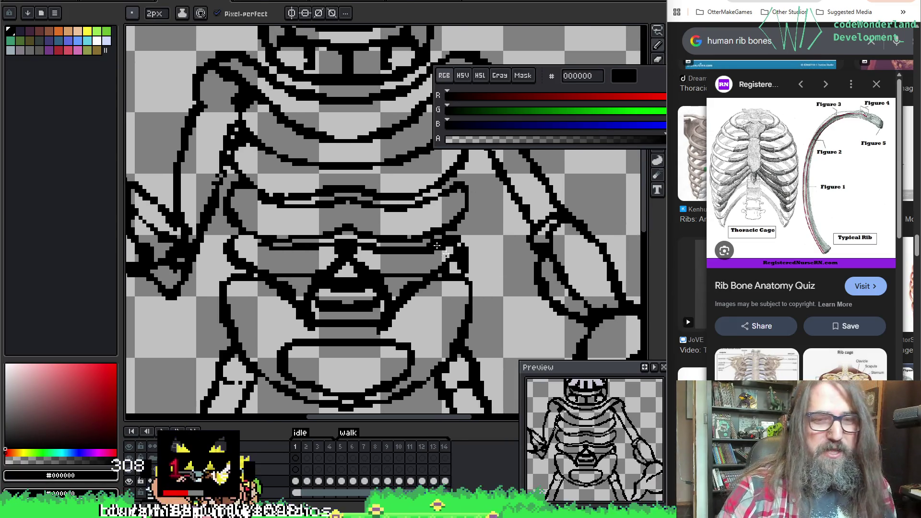
pyautogui.press('b')
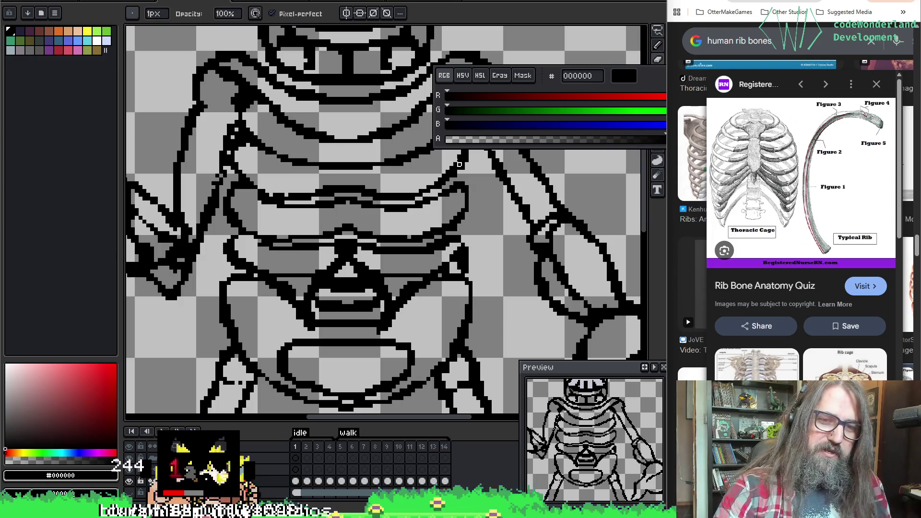
pyautogui.press('i')
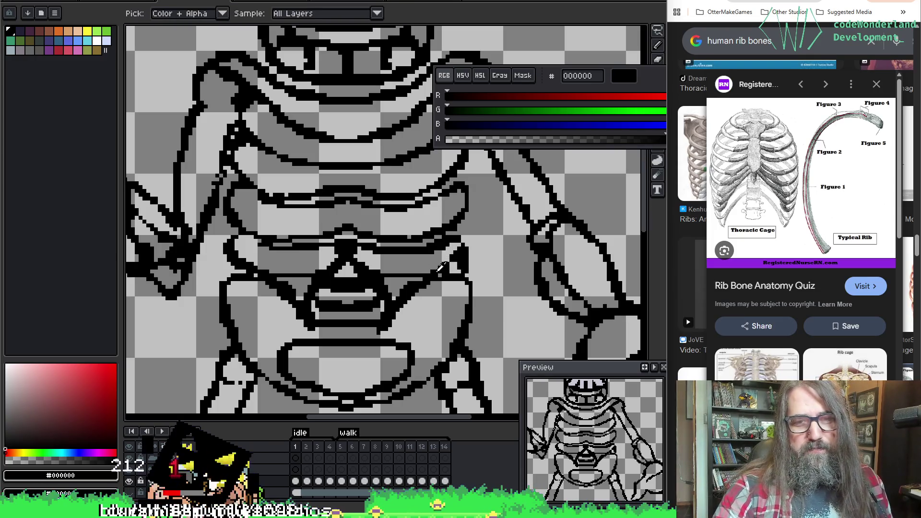
pyautogui.press('e')
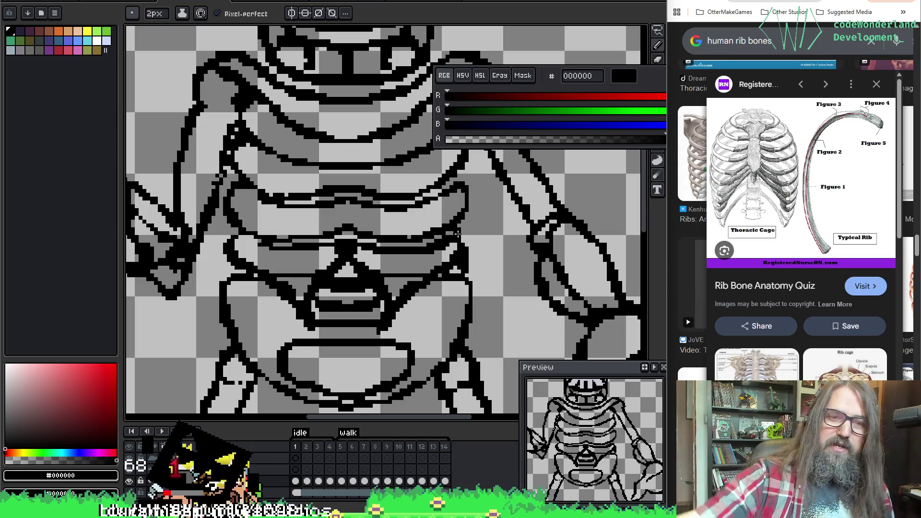
pyautogui.press('b')
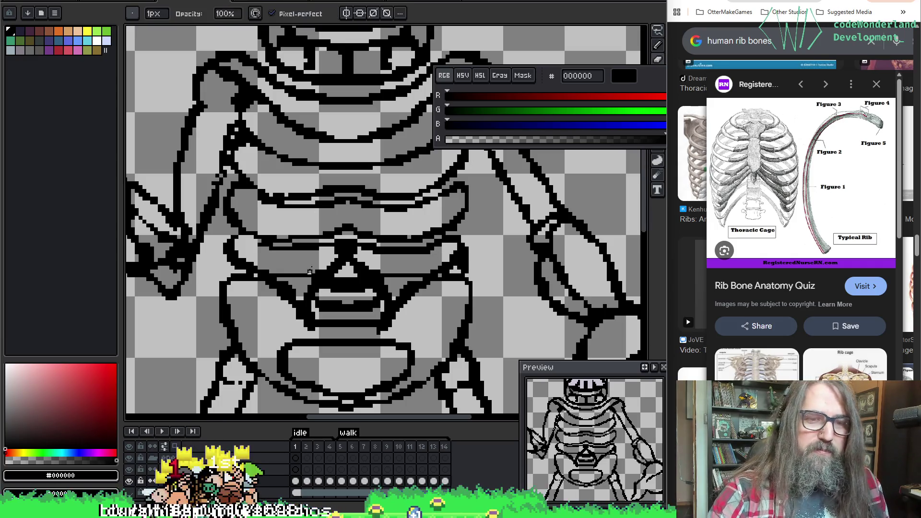
# Refine the spine lineart above the pelvis, sampling colours with Alt and erasing leftovers.
pyautogui.press('p')
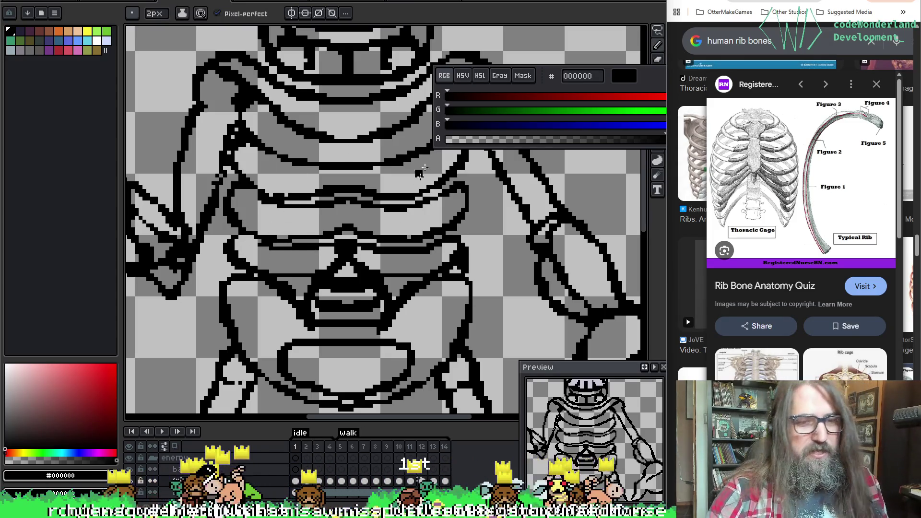
pyautogui.press('alt')
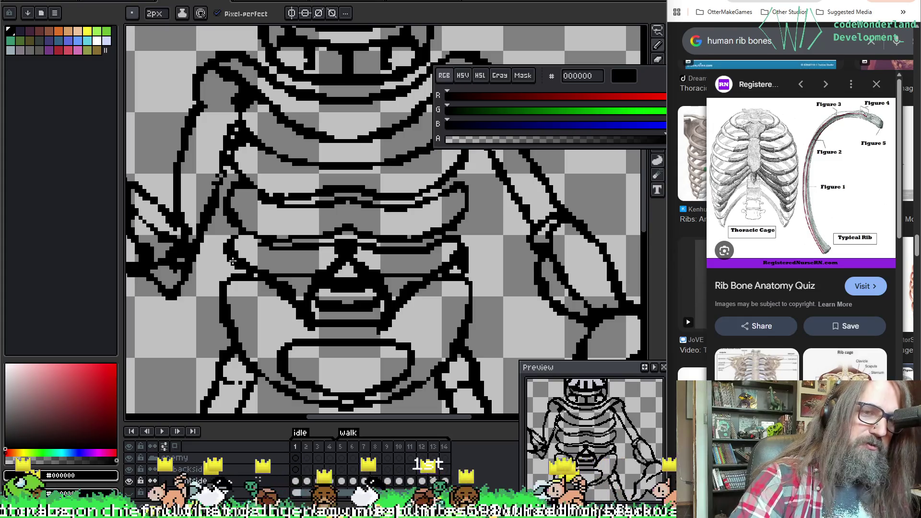
pyautogui.press('alt')
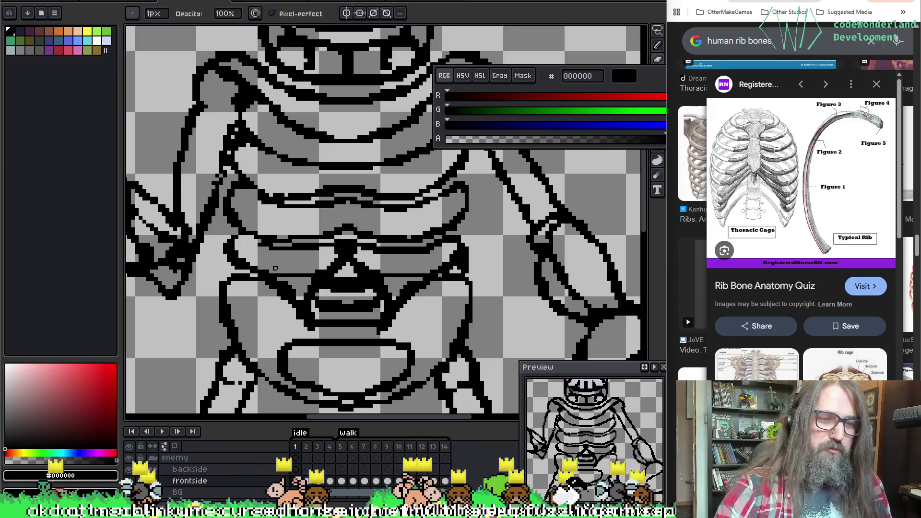
pyautogui.press('e')
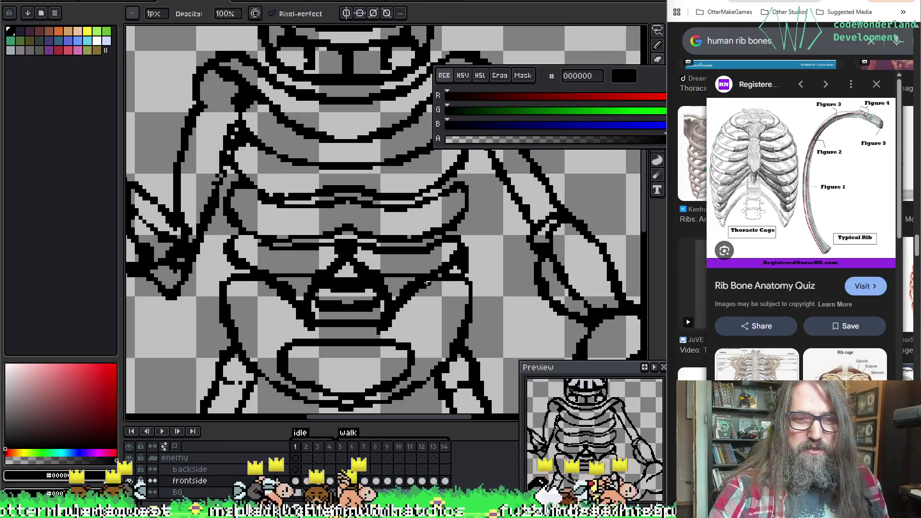
pyautogui.press('b')
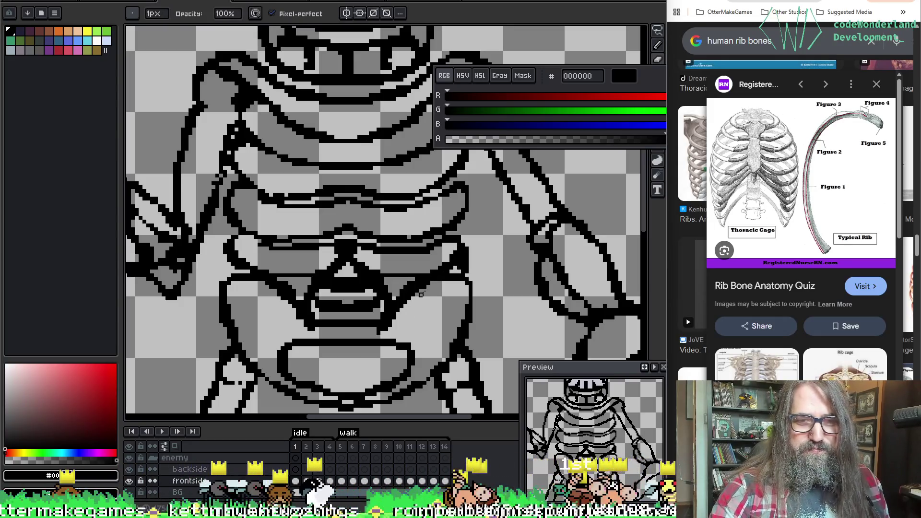
pyautogui.scroll(-1, 421, 293)
# Tidy the pelvis lineart with the eraser and 1-pixel pencil.
pyautogui.scroll(1, 416, 244)
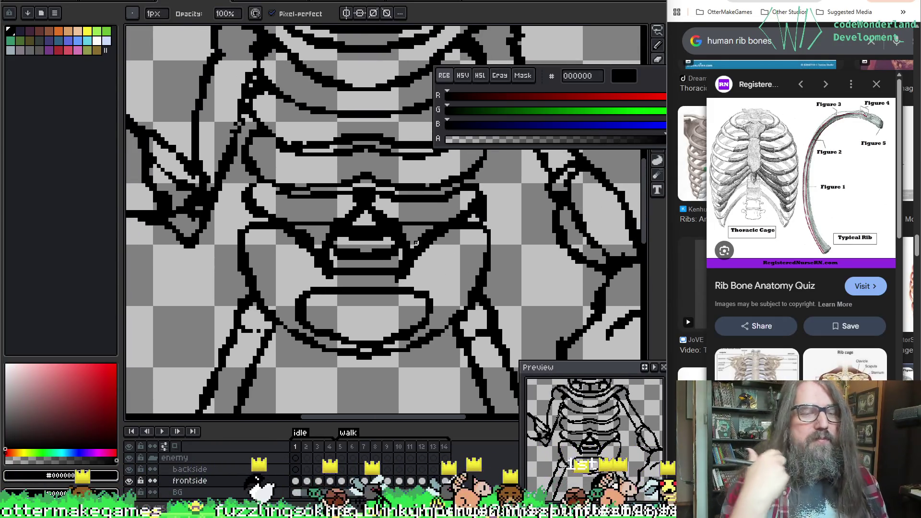
pyautogui.scroll(-1, 415, 243)
pyautogui.scroll(1, 423, 196)
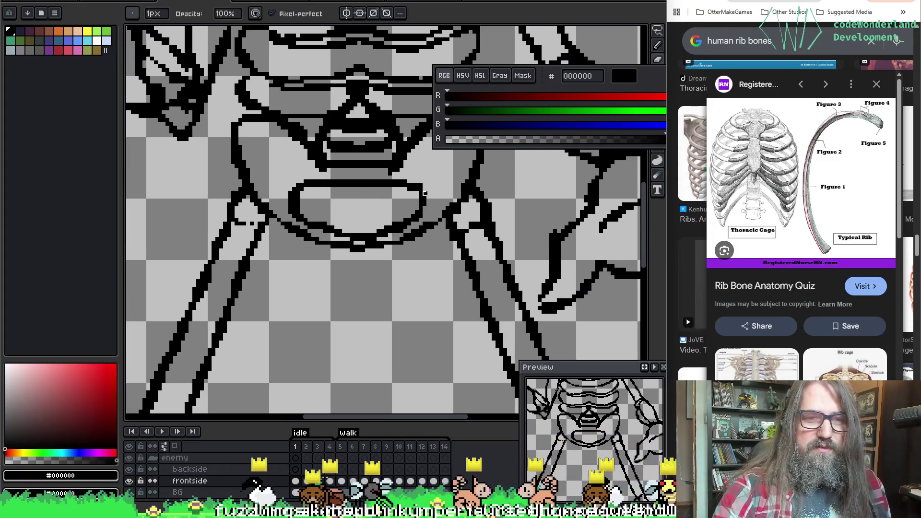
pyautogui.press('e')
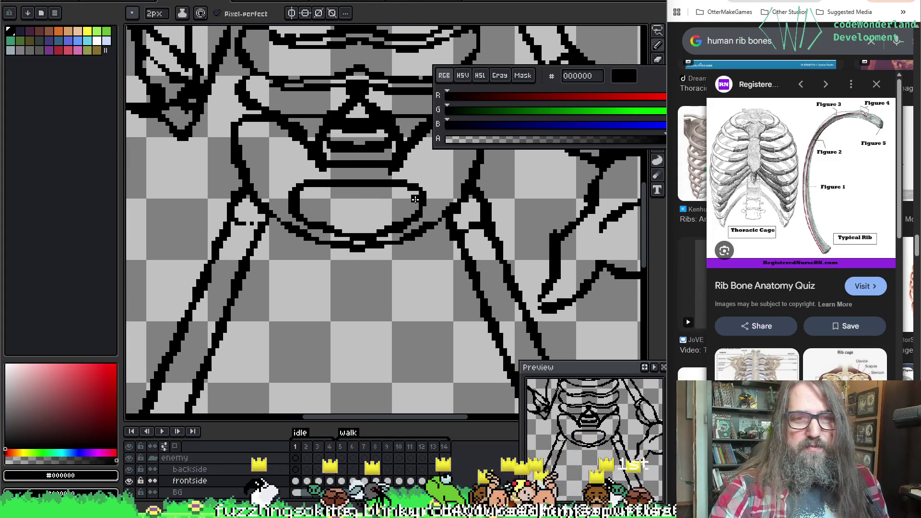
pyautogui.press('b')
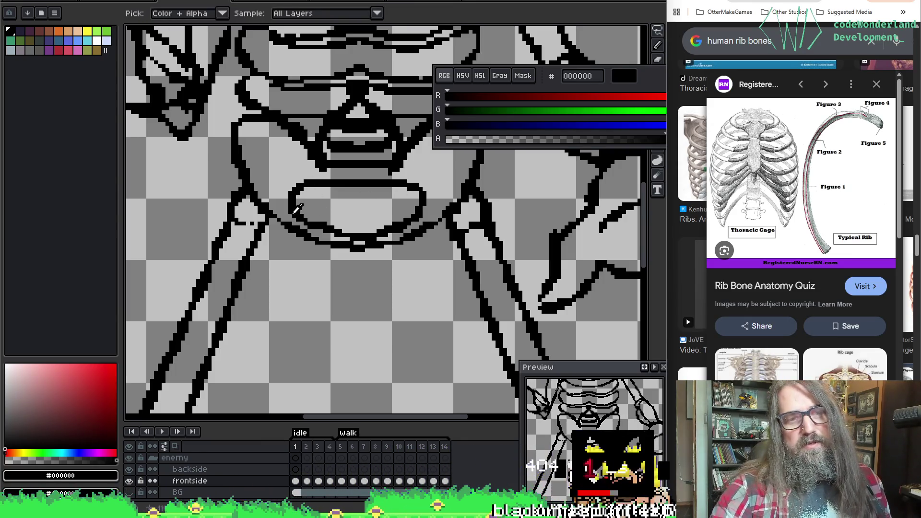
# Check the knee joint, then thin the clawed left hand and forearm outline across the ribcage.
pyautogui.moveTo(312, 215)
pyautogui.mouseDown()
pyautogui.moveTo(396, 99)
pyautogui.moveTo(366, 84)
pyautogui.mouseUp()
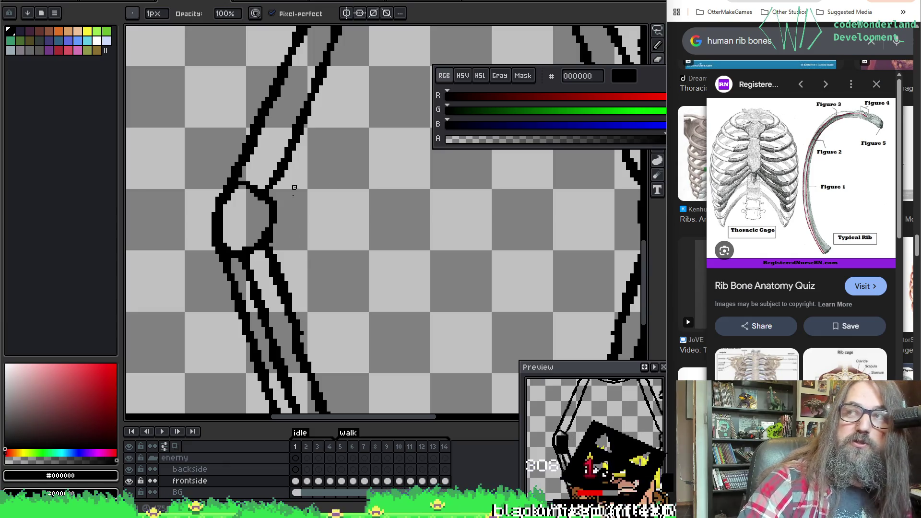
pyautogui.moveTo(333, 206)
pyautogui.mouseDown()
pyautogui.moveTo(323, 263)
pyautogui.moveTo(325, 131)
pyautogui.mouseUp()
pyautogui.moveTo(383, 162)
pyautogui.mouseDown()
pyautogui.moveTo(366, 305)
pyautogui.moveTo(469, 212)
pyautogui.mouseUp()
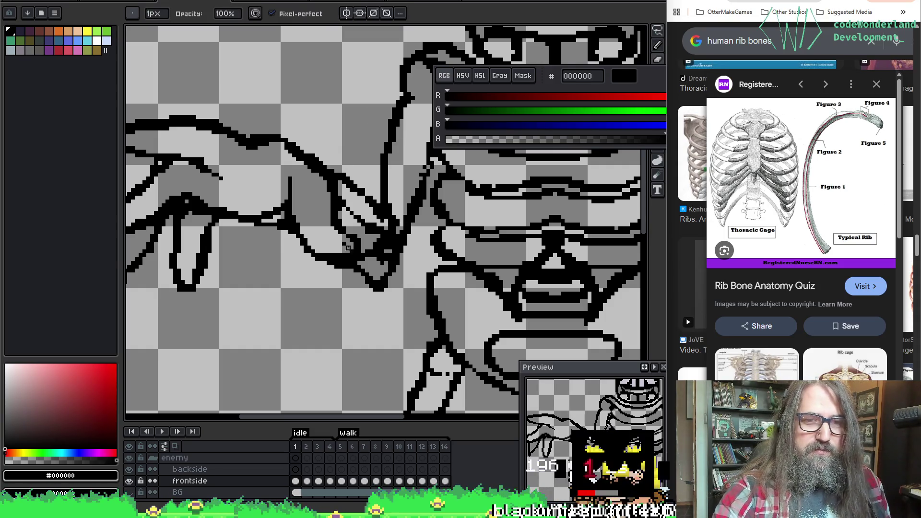
pyautogui.press('e')
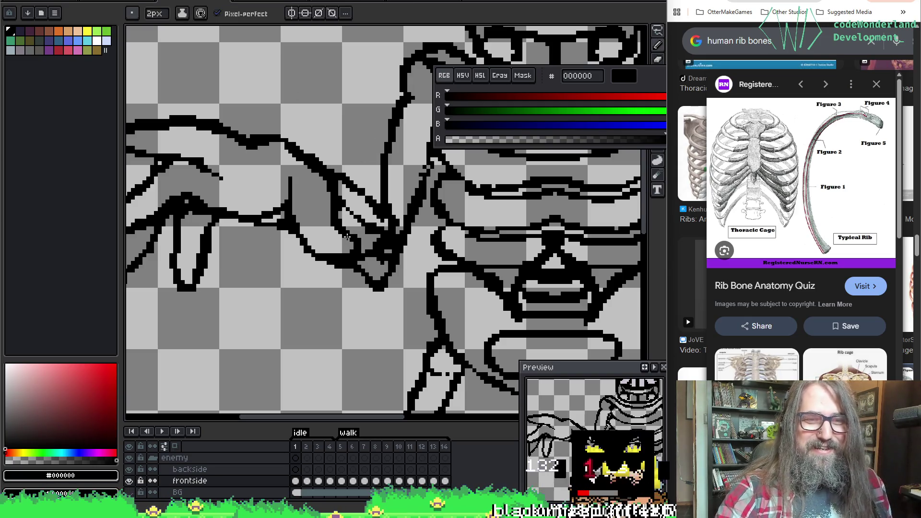
pyautogui.press('b')
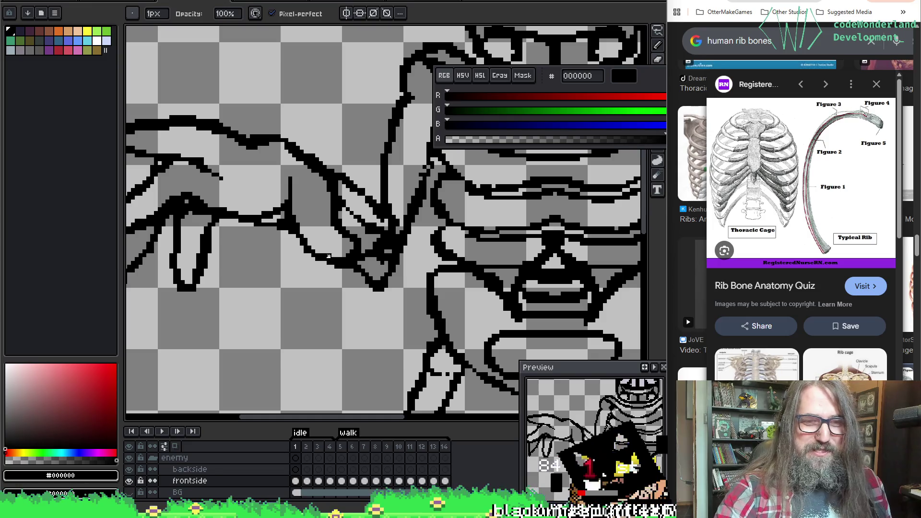
pyautogui.scroll(2, 355, 192)
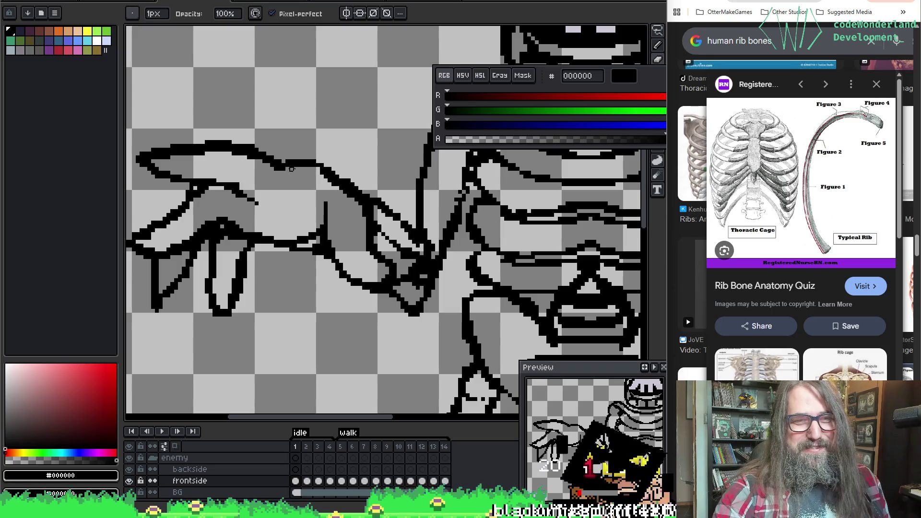
pyautogui.press('ctrl')
pyautogui.moveTo(441, 188)
pyautogui.mouseDown()
pyautogui.moveTo(448, 154)
pyautogui.moveTo(346, 304)
pyautogui.moveTo(265, 314)
pyautogui.moveTo(505, 295)
pyautogui.moveTo(484, 337)
pyautogui.moveTo(352, 151)
pyautogui.mouseUp()
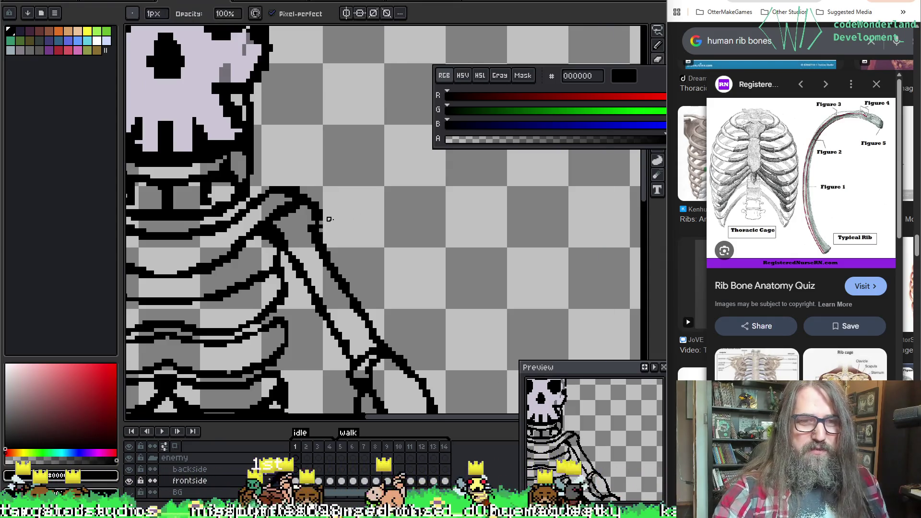
# Fix the black lines where the upper arm meets the ribs, alternating the 1px pencil and eraser.
pyautogui.moveTo(358, 253)
pyautogui.mouseDown()
pyautogui.moveTo(376, 208)
pyautogui.moveTo(374, 151)
pyautogui.mouseUp()
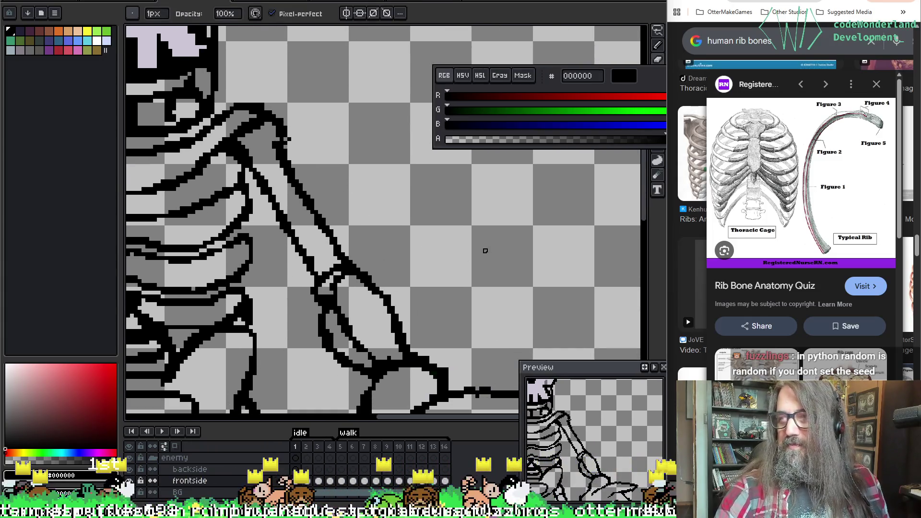
pyautogui.moveTo(432, 159)
pyautogui.mouseDown()
pyautogui.moveTo(439, 219)
pyautogui.moveTo(452, 208)
pyautogui.mouseUp()
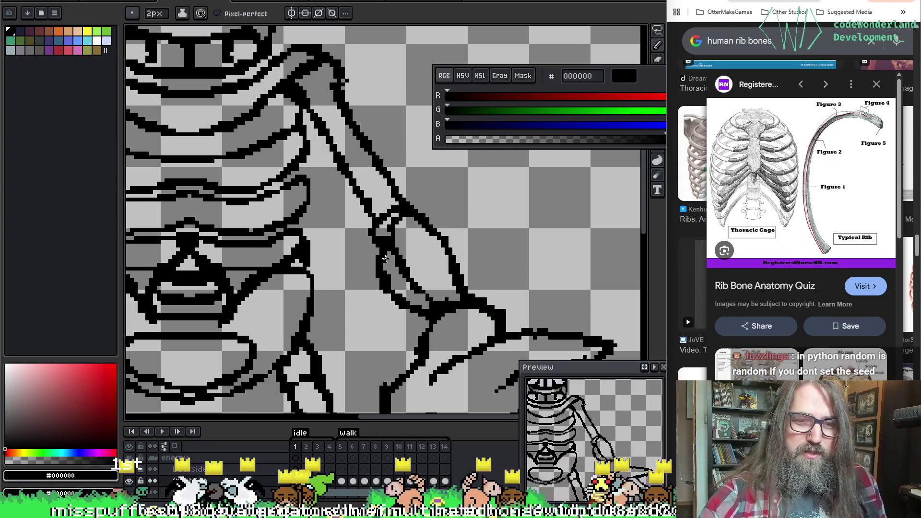
pyautogui.press('b')
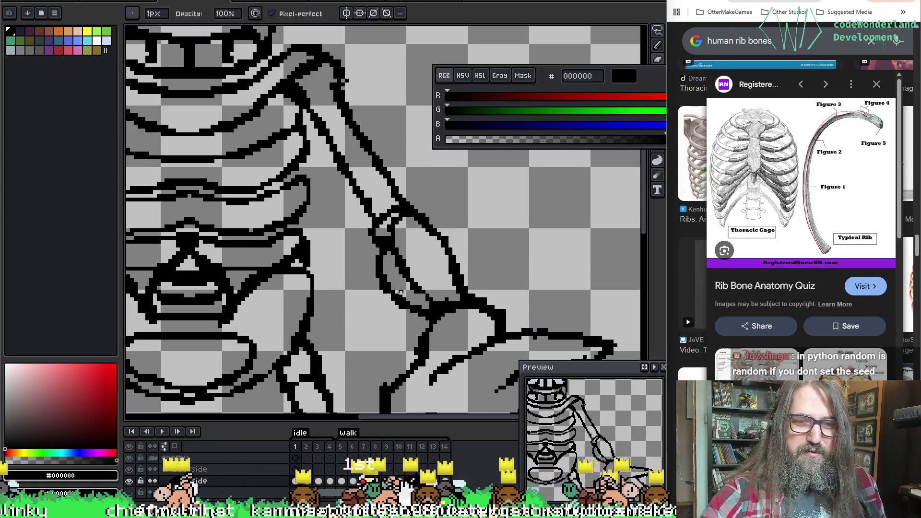
pyautogui.press('e')
pyautogui.press('b')
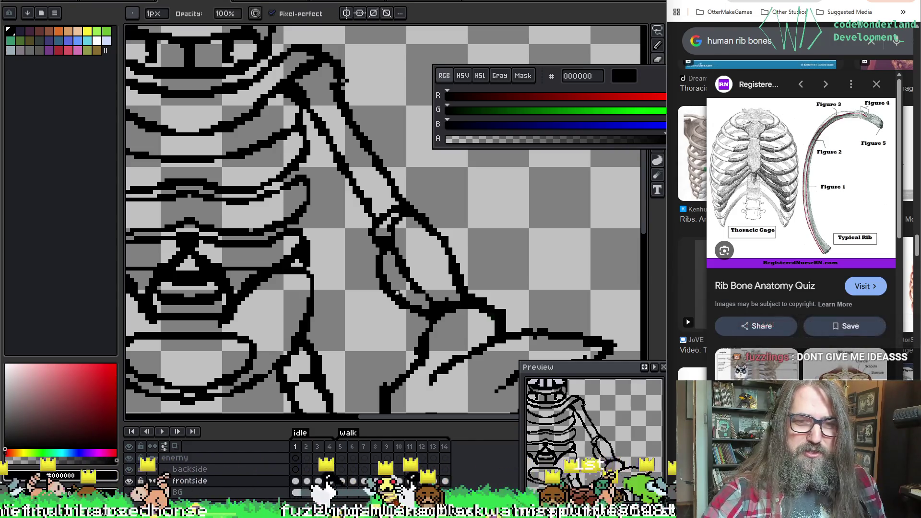
pyautogui.press('e')
pyautogui.press('b')
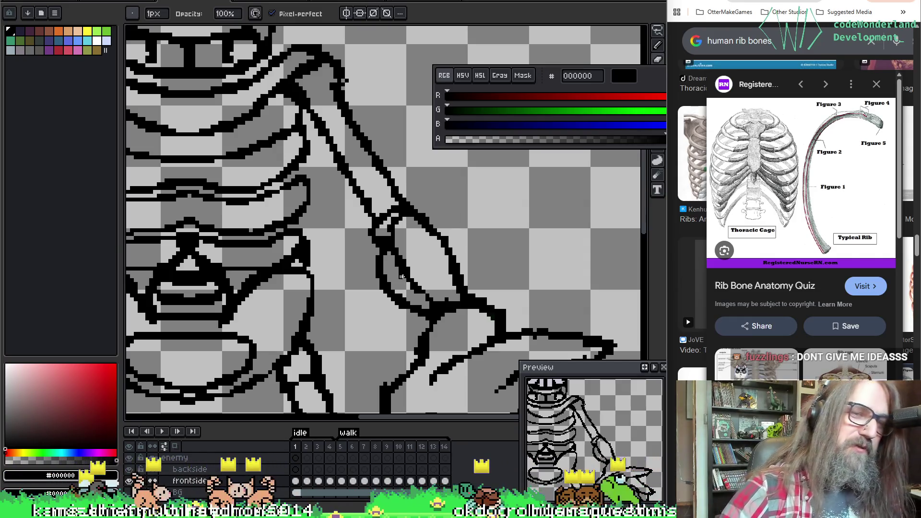
# Clean the upper-arm line running down from the shoulder, then pan down to the hand.
pyautogui.moveTo(406, 232); pyautogui.dragTo(445, 261)
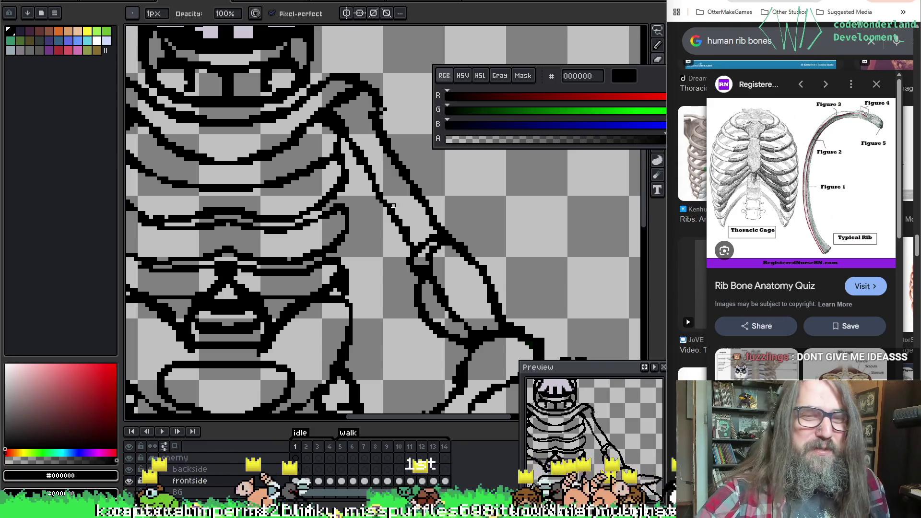
pyautogui.press('e')
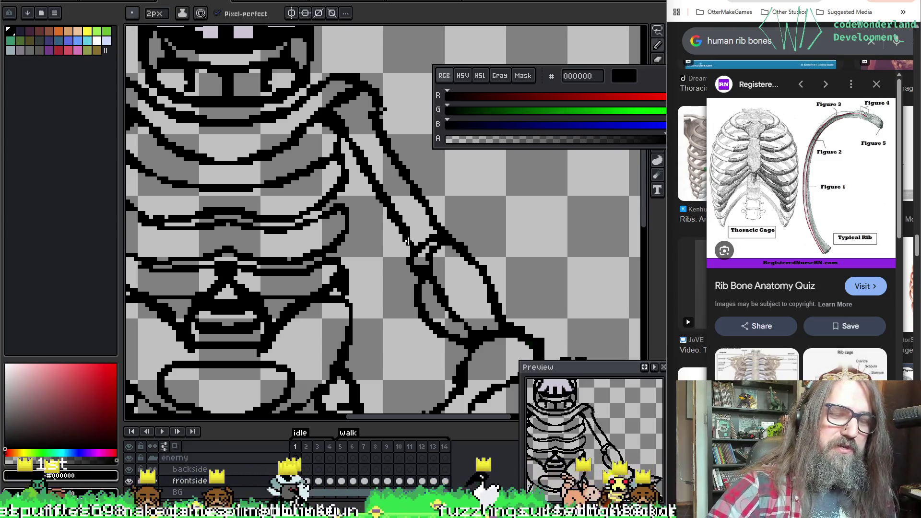
pyautogui.press('b')
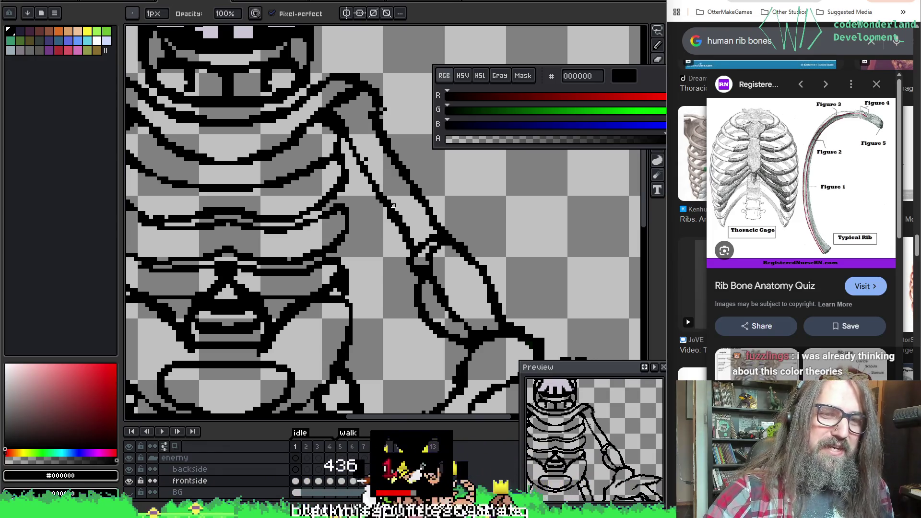
pyautogui.press('e')
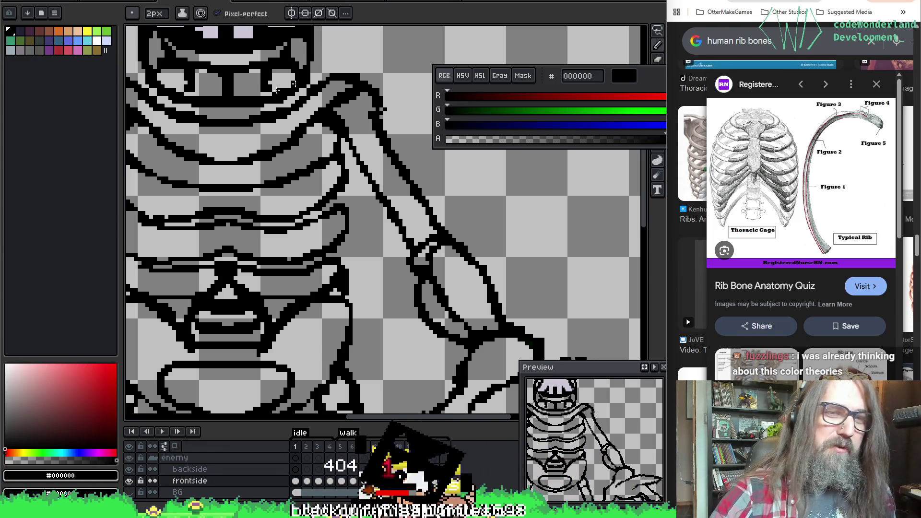
pyautogui.press('b')
pyautogui.press('e')
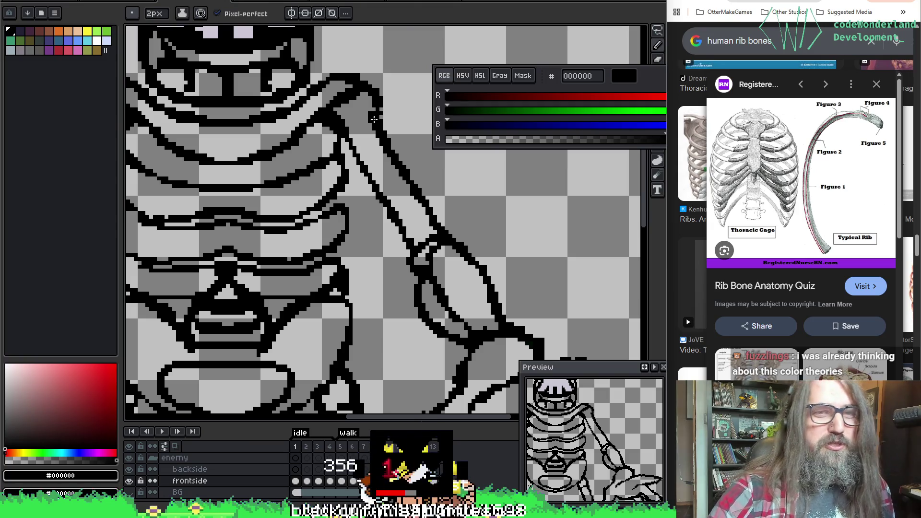
pyautogui.moveTo(380, 98)
pyautogui.mouseDown()
pyautogui.moveTo(422, 113)
pyautogui.moveTo(336, 58)
pyautogui.moveTo(353, 283)
pyautogui.moveTo(456, 221)
pyautogui.moveTo(480, 240)
pyautogui.moveTo(499, 240)
pyautogui.moveTo(341, 344)
pyautogui.moveTo(298, 283)
pyautogui.mouseUp()
pyautogui.press('b')
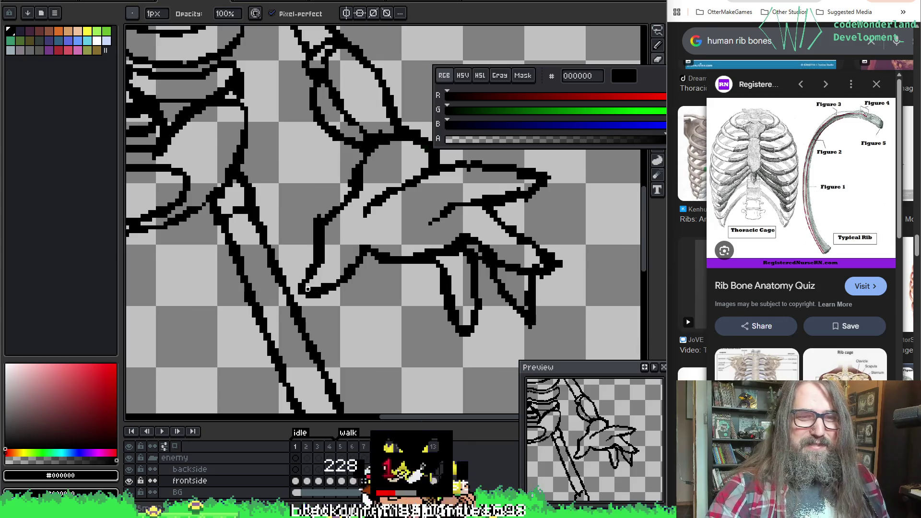
# Center the view on the clawed hand and redraw its thin black finger outlines.
pyautogui.moveTo(346, 259); pyautogui.dragTo(327, 268)
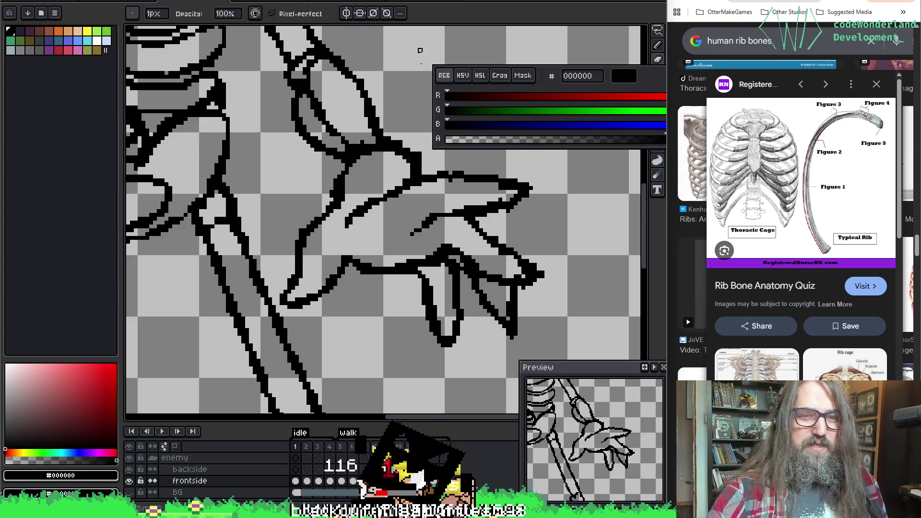
pyautogui.moveTo(511, 192); pyautogui.dragTo(488, 169)
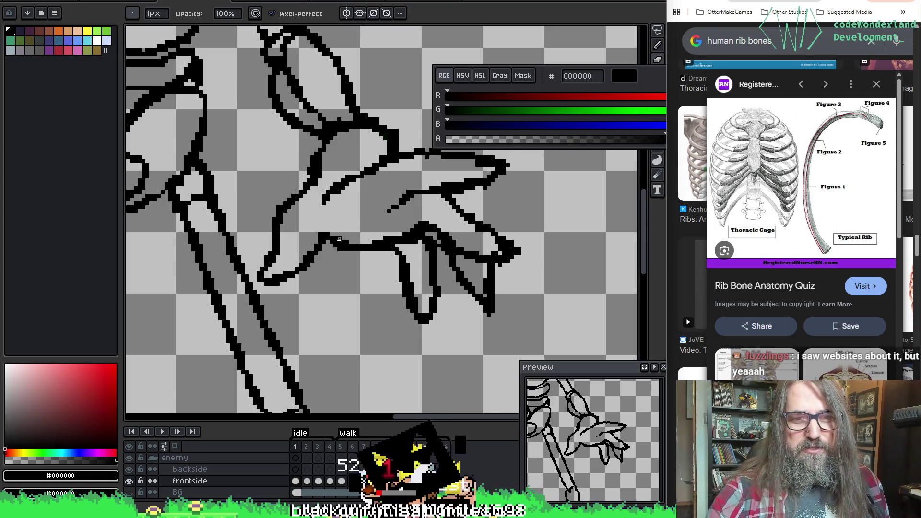
pyautogui.moveTo(392, 224)
pyautogui.mouseDown()
pyautogui.moveTo(263, 207)
pyautogui.moveTo(427, 306)
pyautogui.moveTo(467, 223)
pyautogui.moveTo(486, 296)
pyautogui.mouseUp()
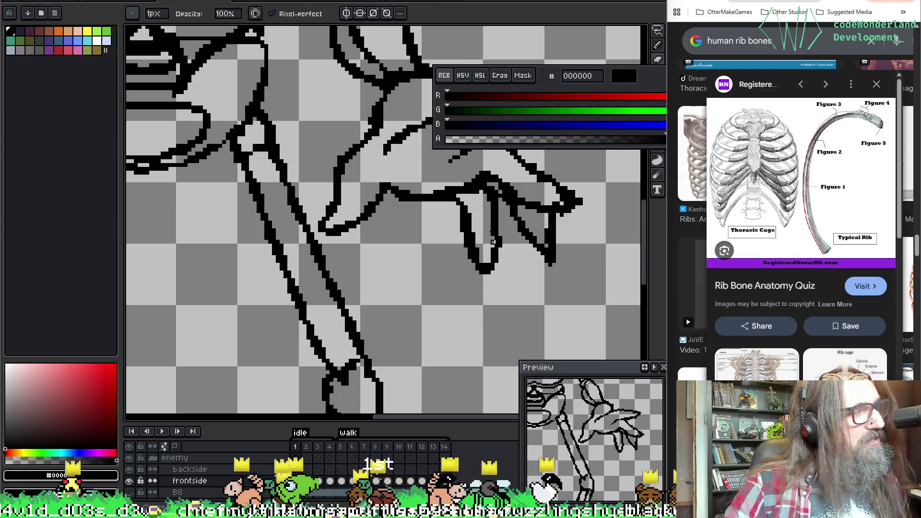
pyautogui.scroll(3, 477, 283)
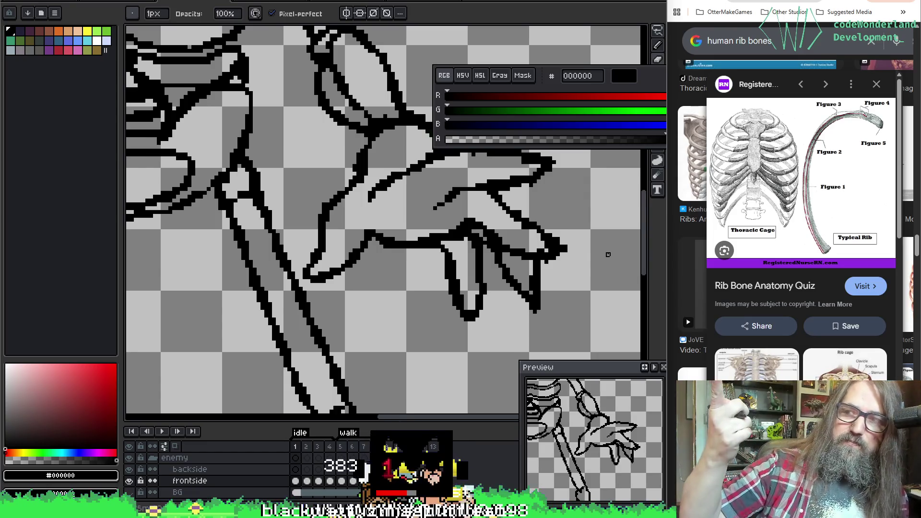
pyautogui.scroll(-1, 480, 144)
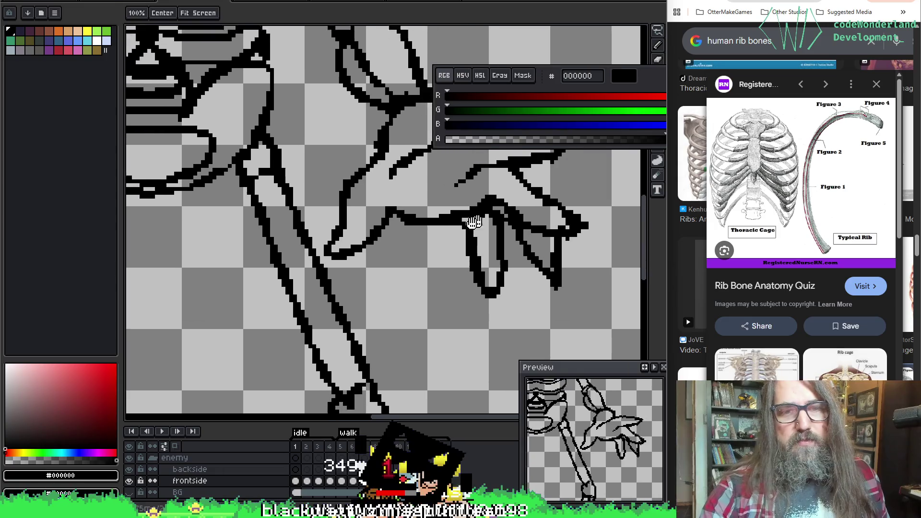
# Zoom in on the claw, sample its colour, and erase and redraw stray finger pixels.
pyautogui.scroll(1, 438, 212)
pyautogui.scroll(2, 369, 268)
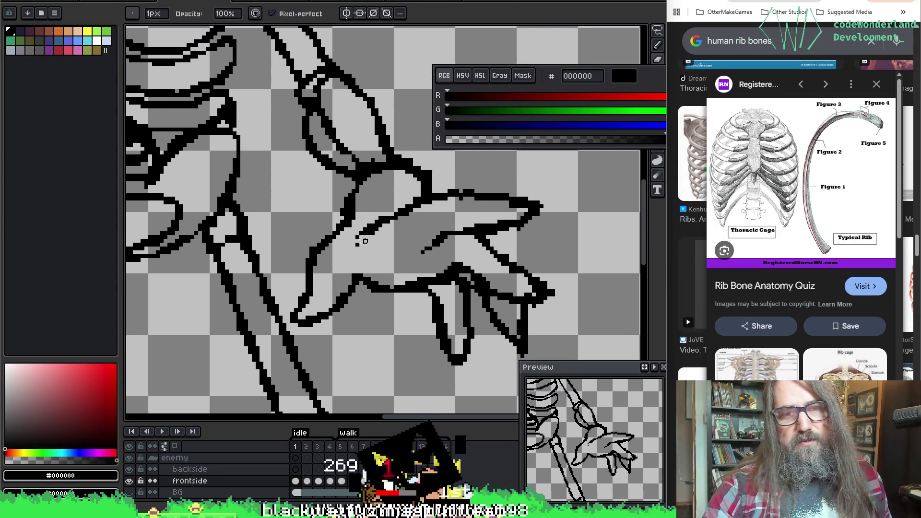
pyautogui.scroll(2, 500, 207)
pyautogui.press('alt')
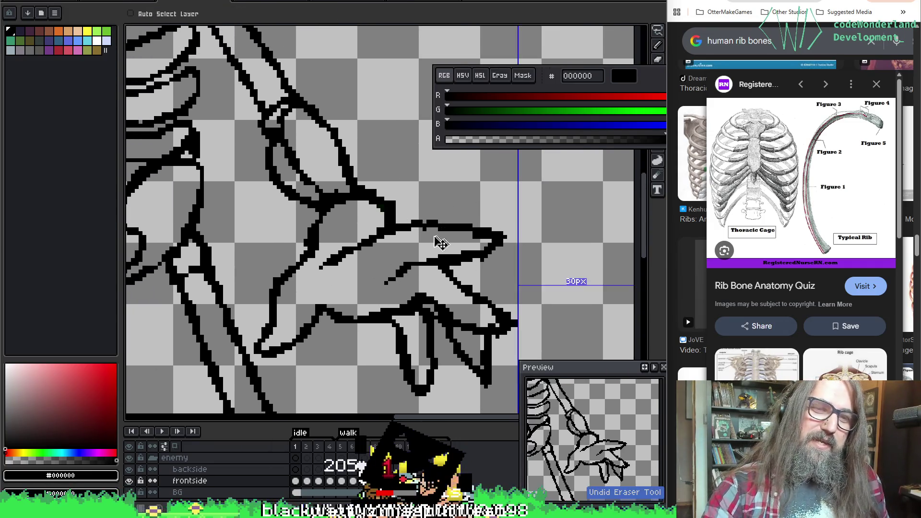
pyautogui.press('e')
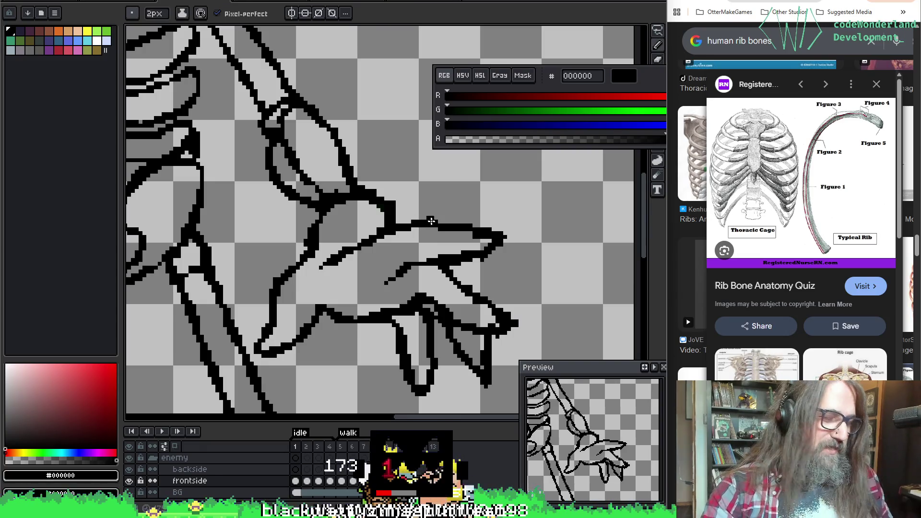
pyautogui.press('b')
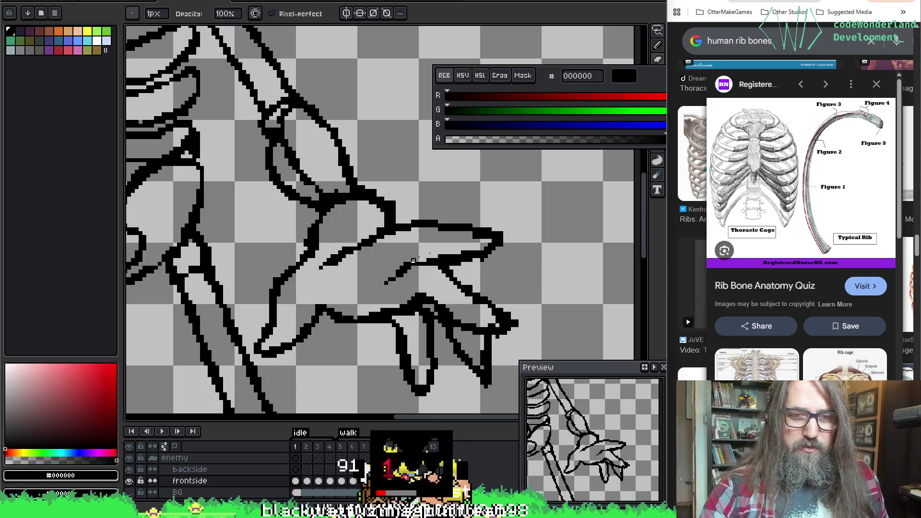
pyautogui.scroll(-2, 450, 206)
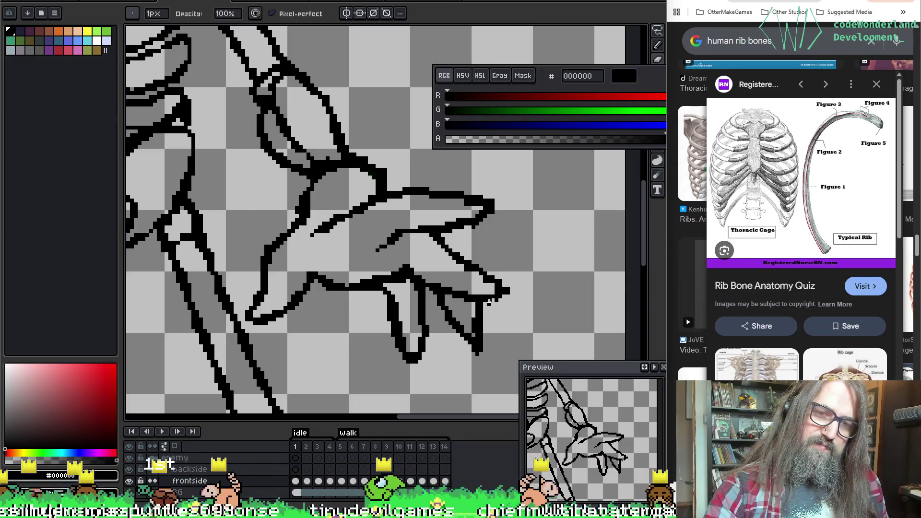
# Clean the lower claw outlines into thin black lines, panning over the fingers toward the arm bone.
pyautogui.press('e')
pyautogui.moveTo(524, 330); pyautogui.dragTo(502, 277)
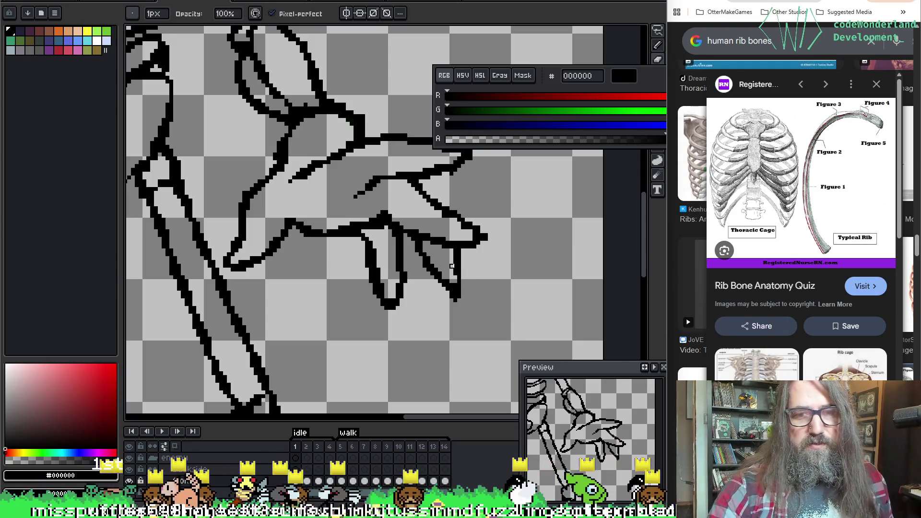
pyautogui.press('e')
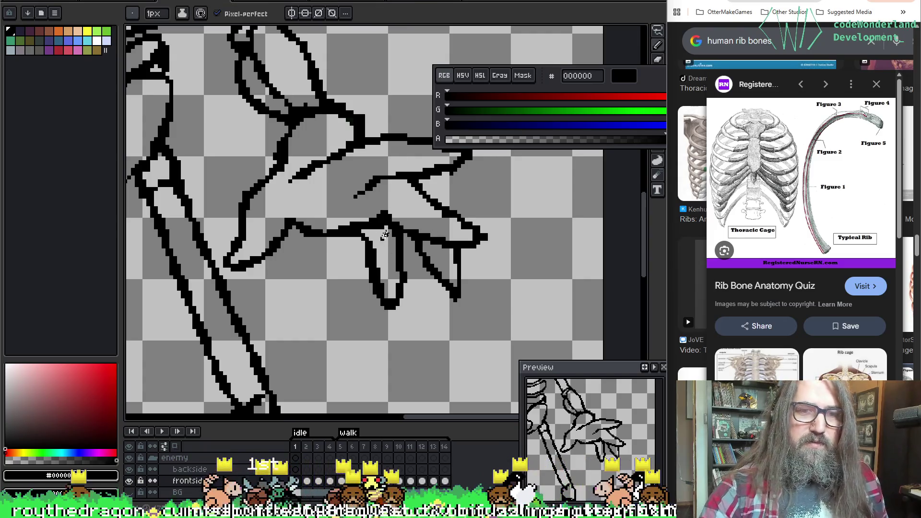
pyautogui.press('b')
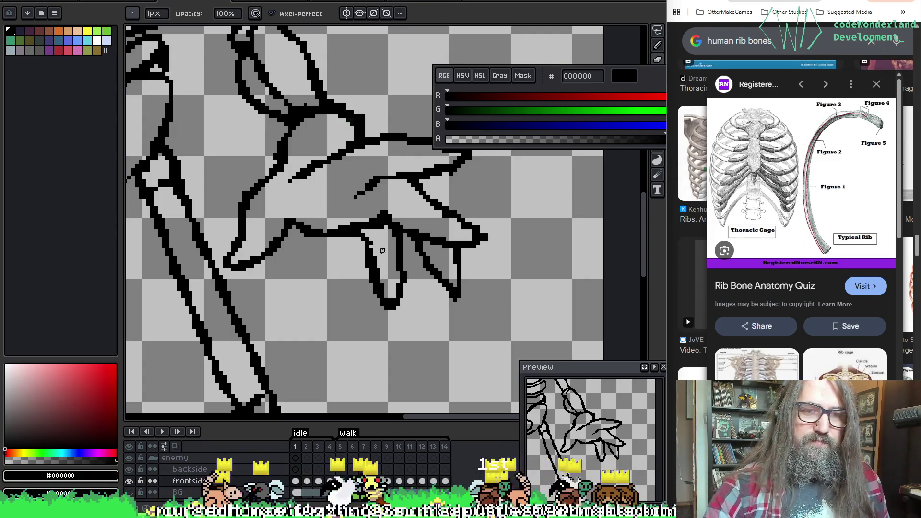
pyautogui.moveTo(371, 239); pyautogui.dragTo(404, 252)
pyautogui.press('e')
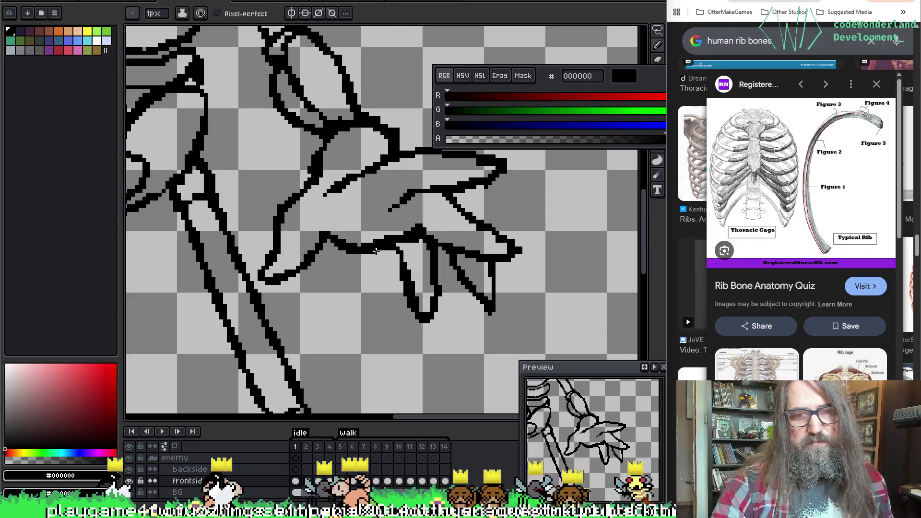
pyautogui.press('b')
pyautogui.press('space')
pyautogui.moveTo(349, 283)
pyautogui.mouseDown()
pyautogui.moveTo(301, 283)
pyautogui.moveTo(381, 174)
pyautogui.moveTo(382, 261)
pyautogui.mouseUp()
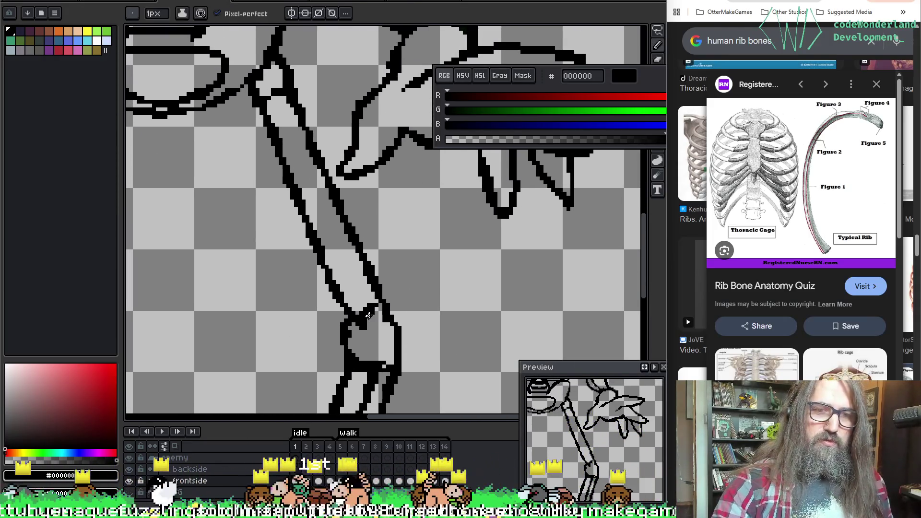
# Tidy the round elbow joint and the two parallel forearm bone lines from the wrist up.
pyautogui.press('b')
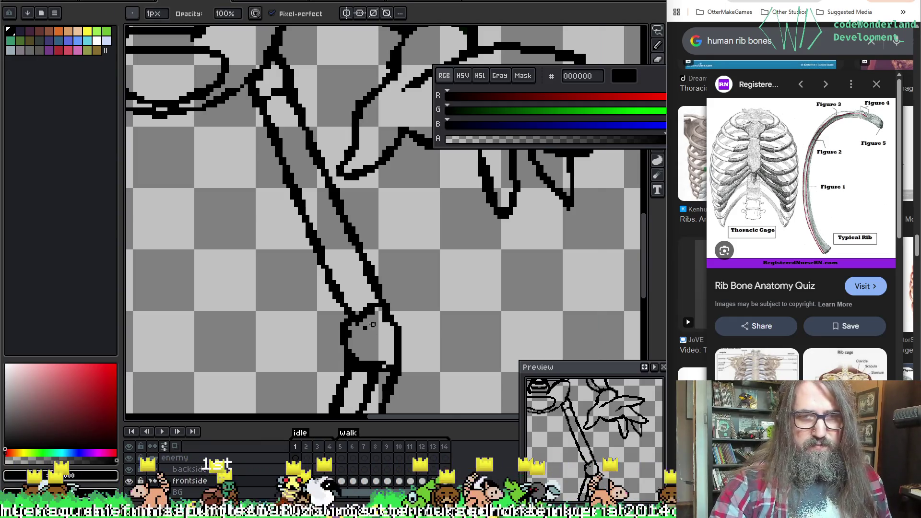
pyautogui.moveTo(388, 331)
pyautogui.mouseDown()
pyautogui.moveTo(421, 177)
pyautogui.moveTo(422, 107)
pyautogui.mouseUp()
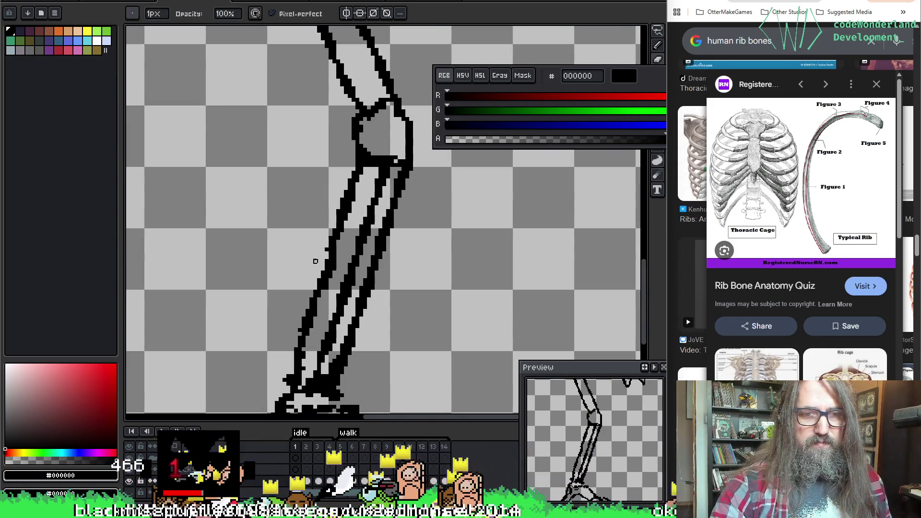
pyautogui.moveTo(327, 250); pyautogui.dragTo(340, 157)
pyautogui.press('e')
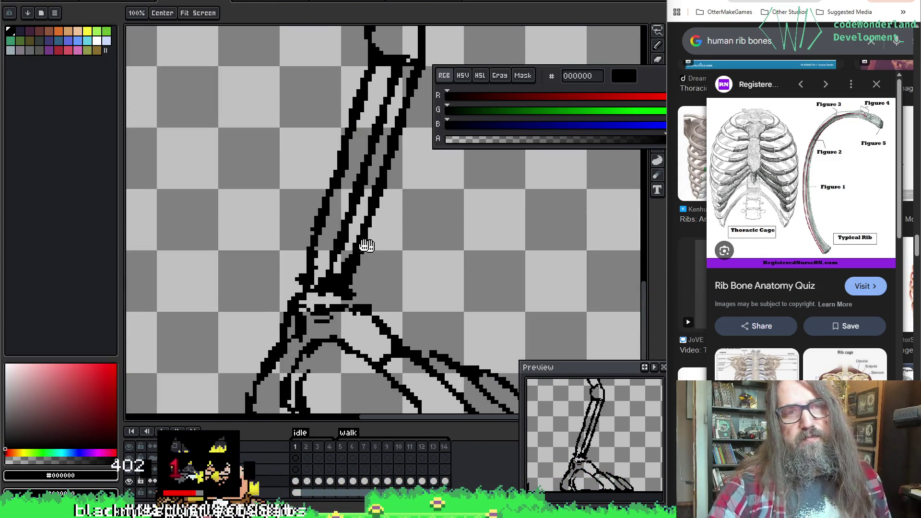
pyautogui.moveTo(315, 136); pyautogui.dragTo(272, 163)
pyautogui.press('b')
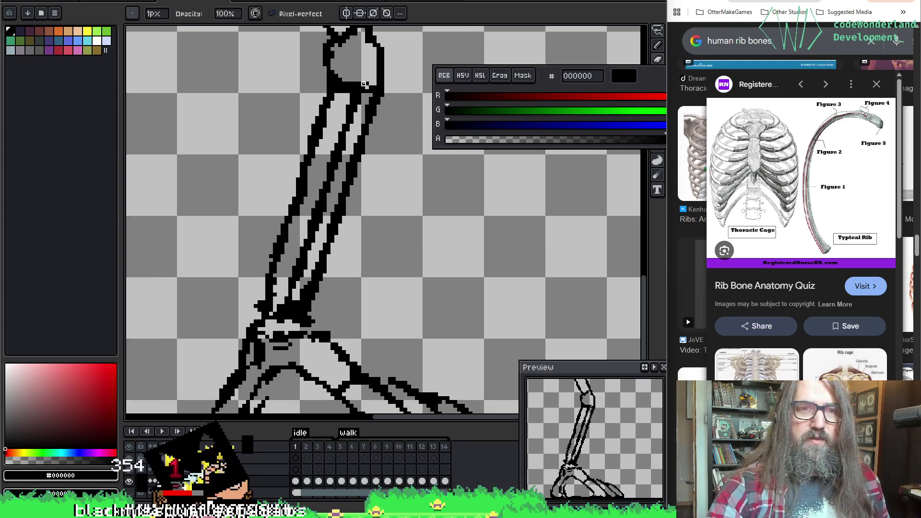
pyautogui.moveTo(365, 187); pyautogui.dragTo(383, 175)
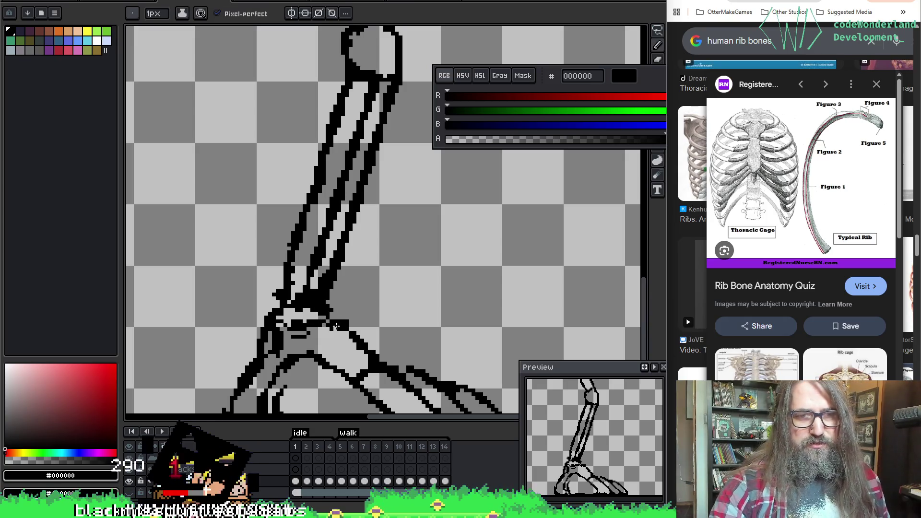
pyautogui.press('space')
pyautogui.moveTo(321, 295)
pyautogui.mouseDown()
pyautogui.moveTo(271, 367)
pyautogui.moveTo(374, 353)
pyautogui.moveTo(303, 261)
pyautogui.moveTo(265, 271)
pyautogui.moveTo(288, 312)
pyautogui.moveTo(329, 237)
pyautogui.moveTo(394, 191)
pyautogui.mouseUp()
pyautogui.press('space')
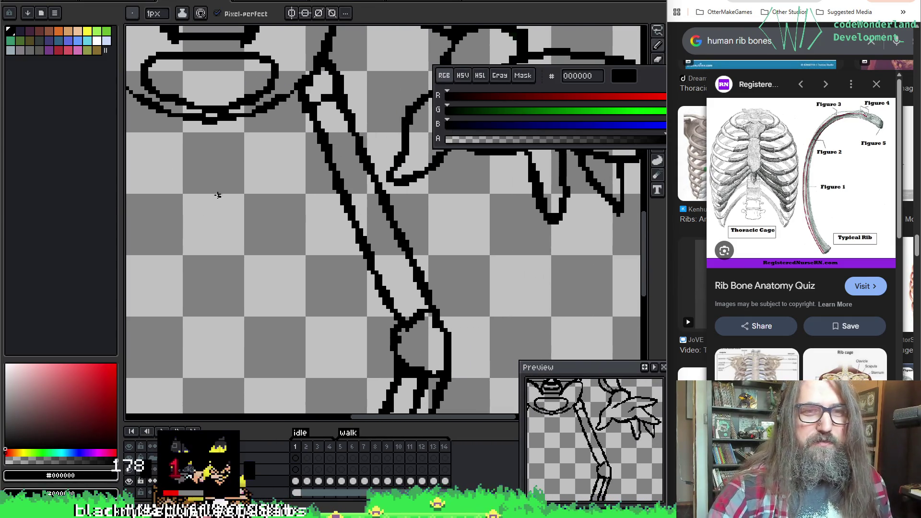
# Pan from the head down to the lower bones and joint, then erase stray outline pixels.
pyautogui.press('space')
pyautogui.moveTo(316, 182)
pyautogui.mouseDown()
pyautogui.moveTo(368, 279)
pyautogui.moveTo(497, 241)
pyautogui.mouseUp()
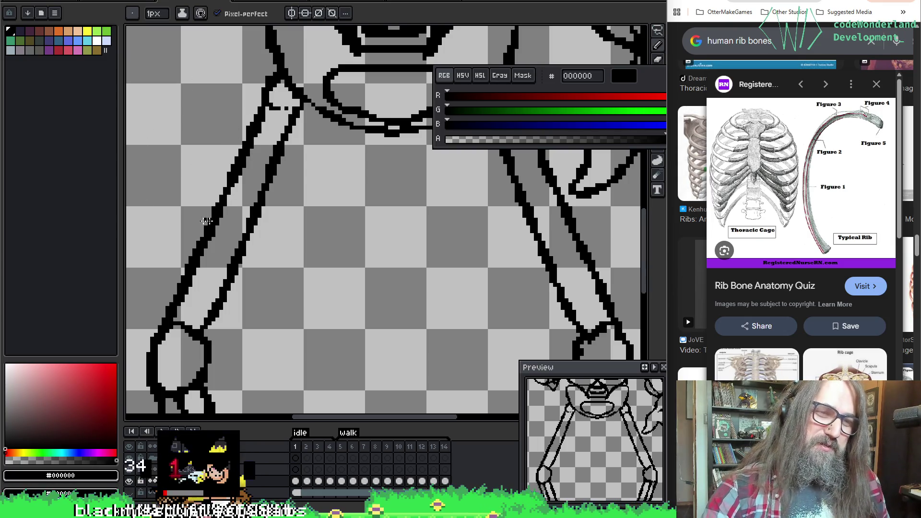
pyautogui.press('space')
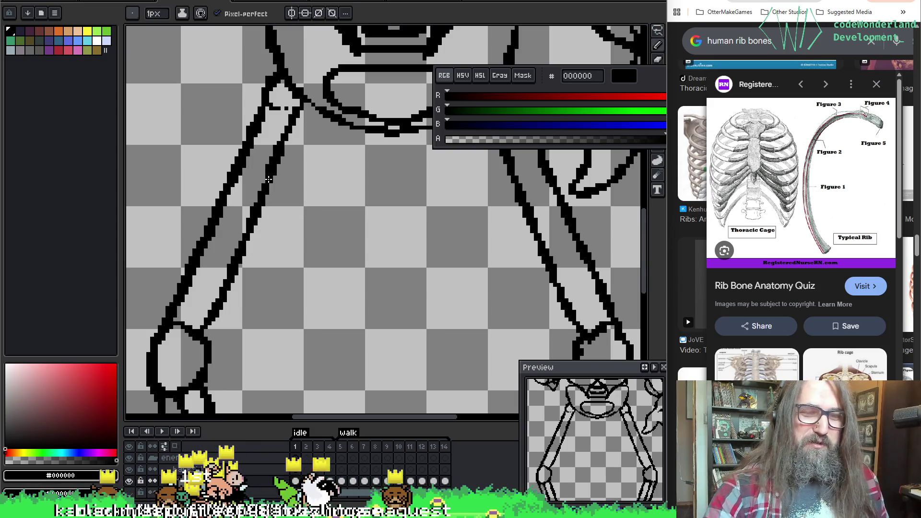
pyautogui.press('space')
pyautogui.moveTo(318, 292)
pyautogui.mouseDown()
pyautogui.moveTo(353, 222)
pyautogui.moveTo(288, 269)
pyautogui.moveTo(280, 134)
pyautogui.mouseUp()
pyautogui.press('alt')
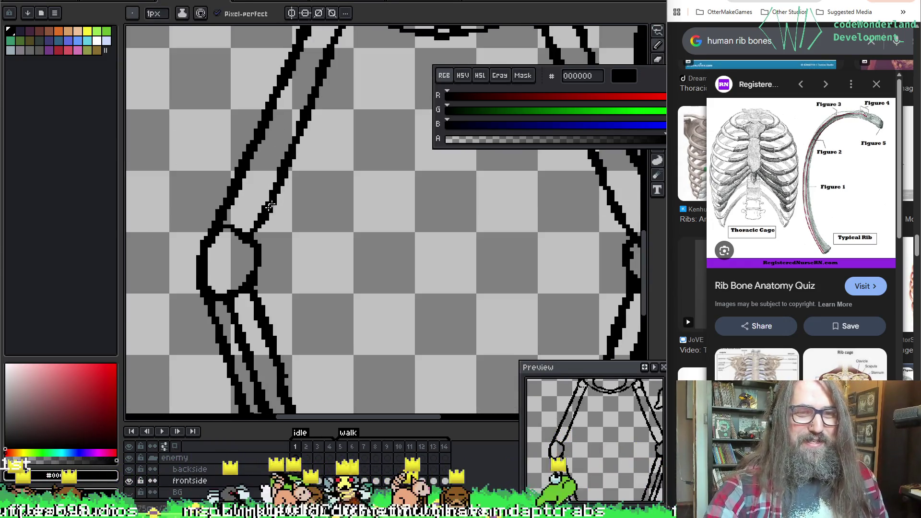
pyautogui.press('space')
pyautogui.moveTo(285, 307); pyautogui.dragTo(276, 253)
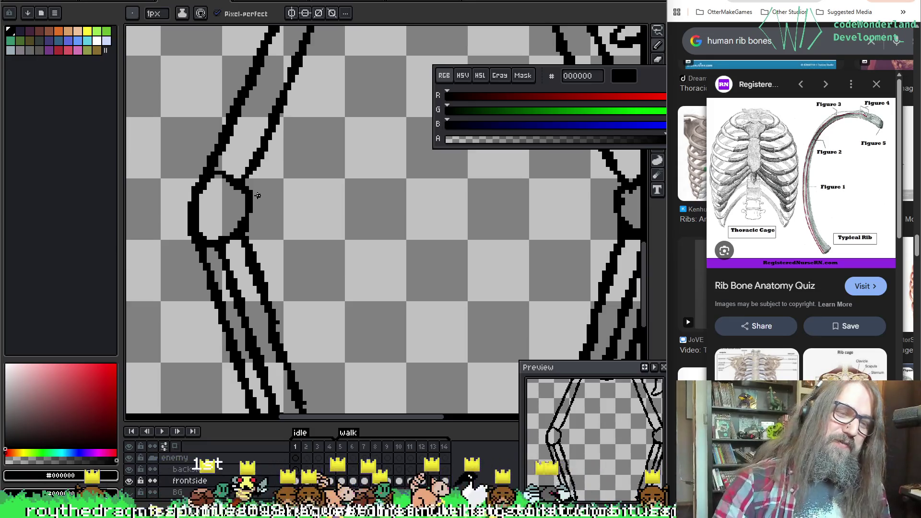
pyautogui.moveTo(232, 233); pyautogui.dragTo(243, 72)
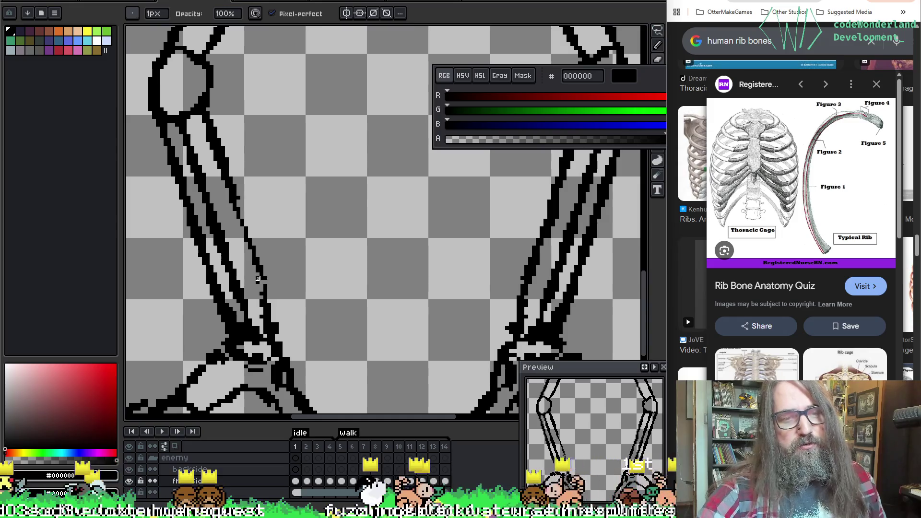
pyautogui.press('e')
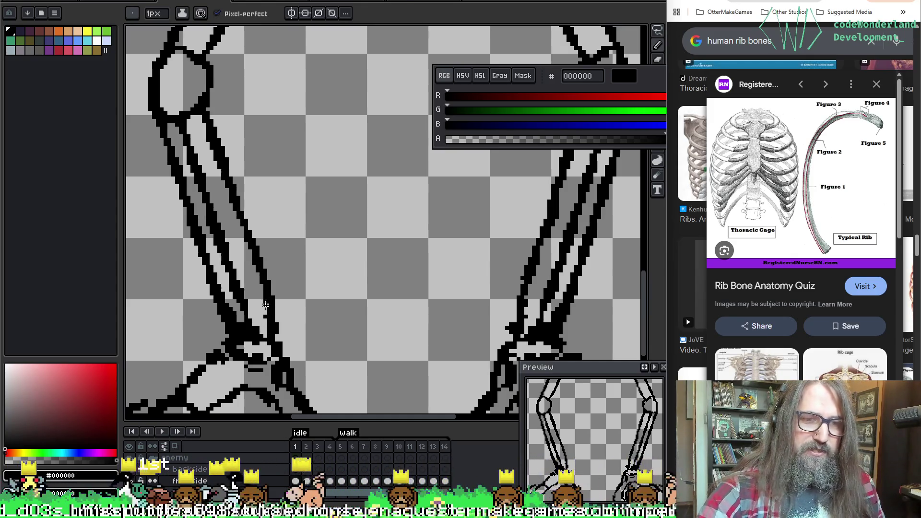
pyautogui.press('b')
# Add black pixels to the bone outline, dismiss an accidental close prompt, and continue along the forearm.
pyautogui.click(266, 324)
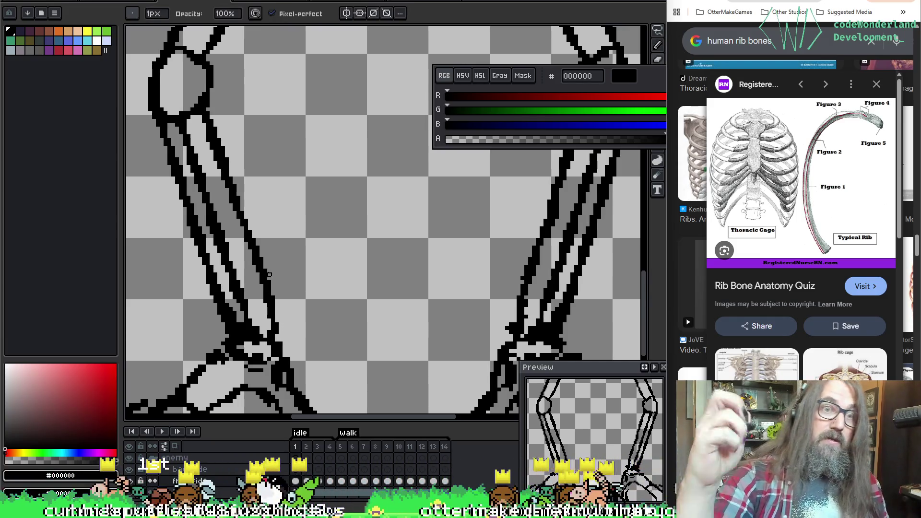
pyautogui.press('e')
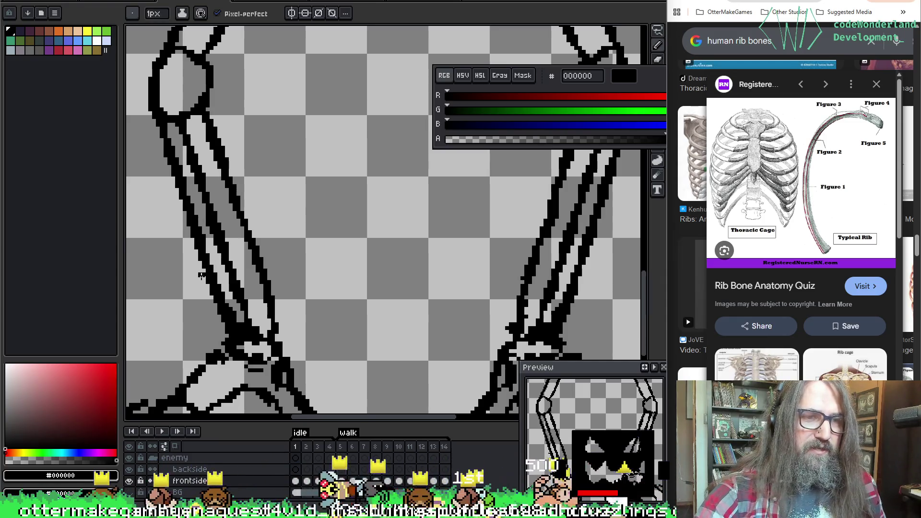
pyautogui.press('b')
pyautogui.hotkey('ctrl', 'w')
pyautogui.press('Escape')
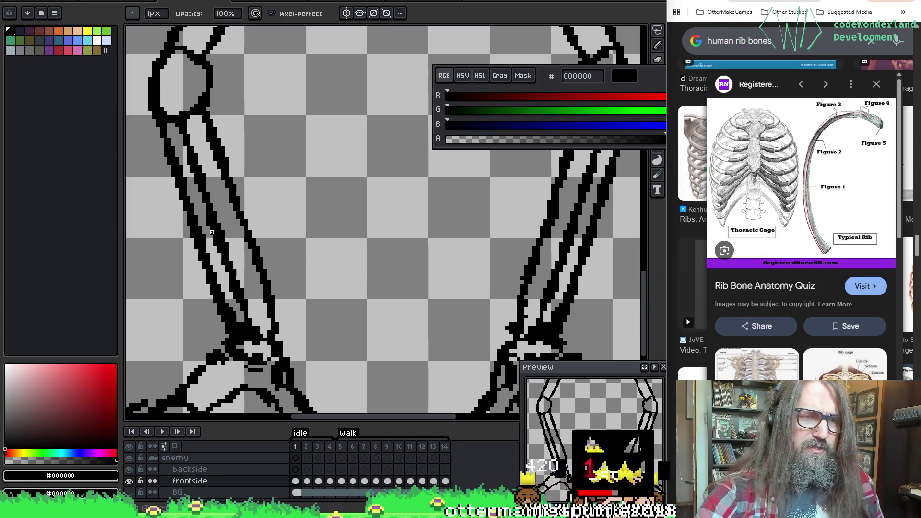
pyautogui.moveTo(385, 152)
pyautogui.mouseDown()
pyautogui.moveTo(426, 218)
pyautogui.moveTo(292, 233)
pyautogui.mouseUp()
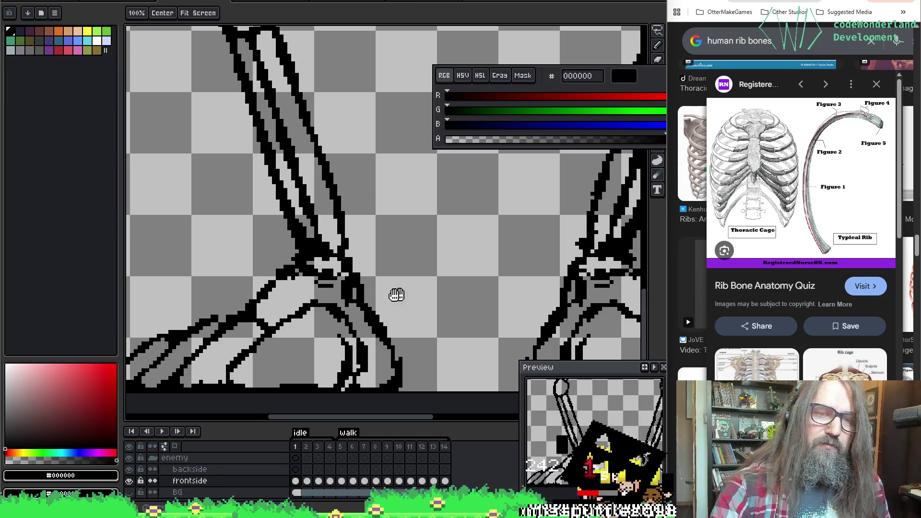
# Erase stray pixels at the wrist joints, viewing both forearm bones side by side.
pyautogui.moveTo(437, 203); pyautogui.dragTo(406, 191)
pyautogui.press('e')
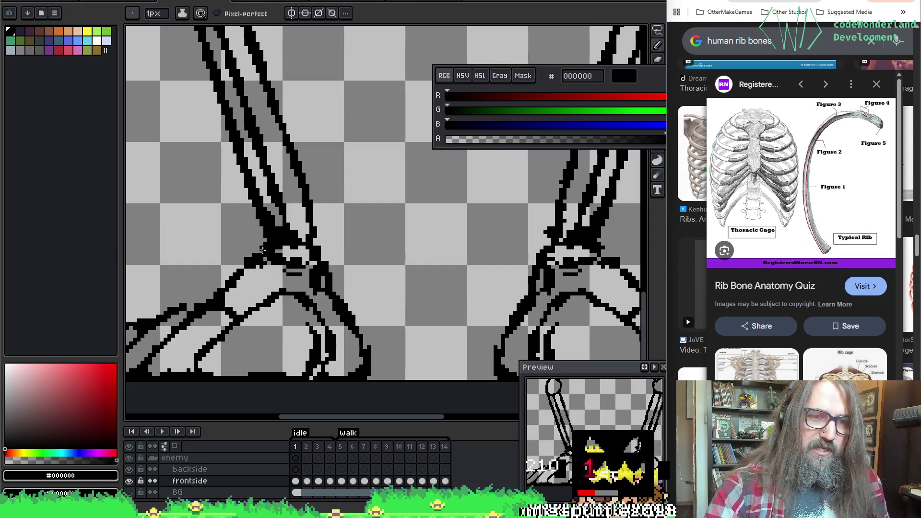
pyautogui.moveTo(341, 201)
pyautogui.mouseDown()
pyautogui.moveTo(226, 197)
pyautogui.moveTo(308, 222)
pyautogui.mouseUp()
pyautogui.moveTo(298, 189)
pyautogui.mouseDown()
pyautogui.moveTo(574, 155)
pyautogui.moveTo(376, 253)
pyautogui.moveTo(393, 259)
pyautogui.mouseUp()
pyautogui.moveTo(455, 269); pyautogui.dragTo(323, 218)
pyautogui.press('e')
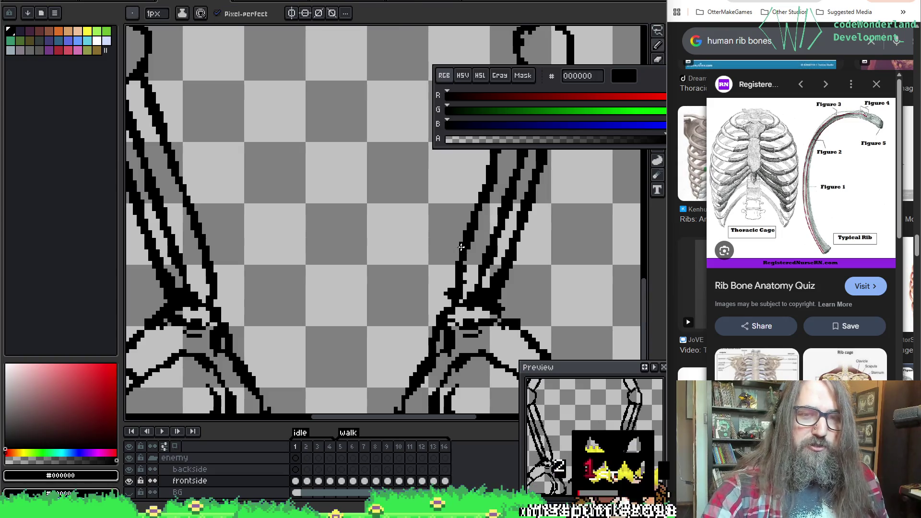
# Tidy the right wrist joint and the lineart along the right forearm.
pyautogui.moveTo(434, 281); pyautogui.dragTo(384, 264)
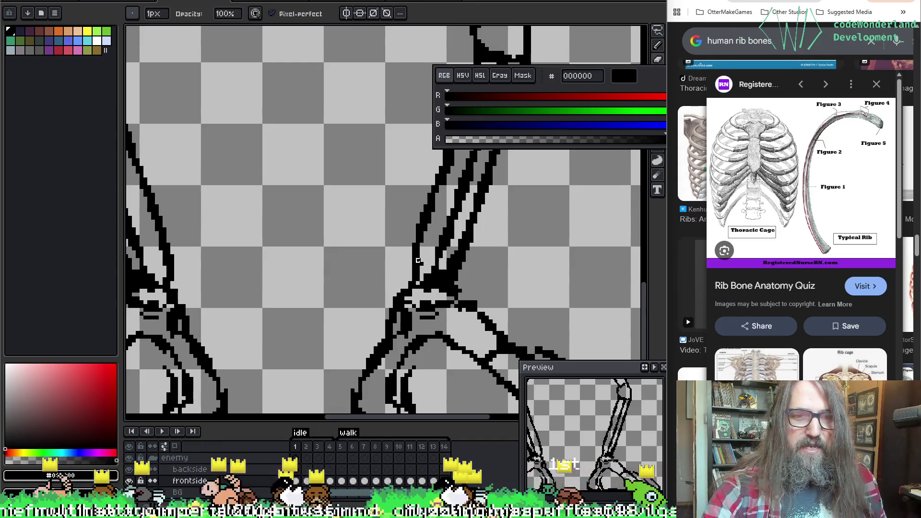
pyautogui.press('e')
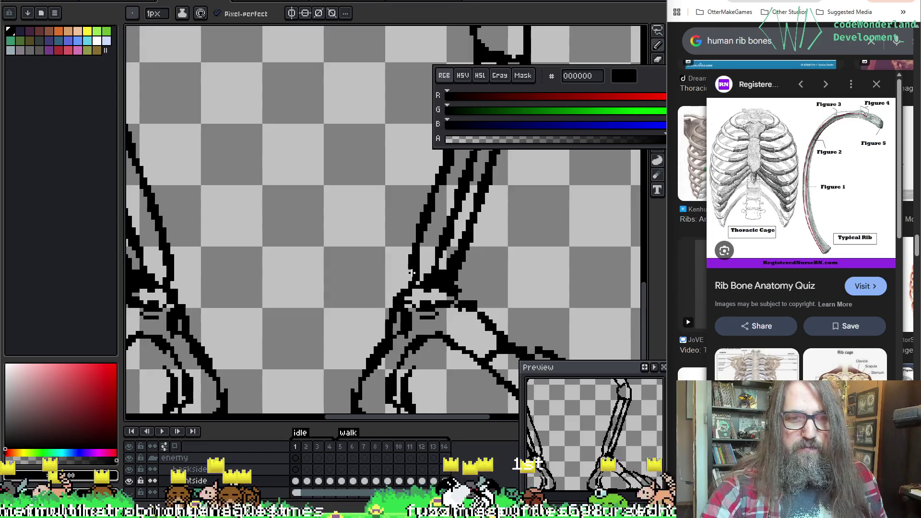
pyautogui.press('b')
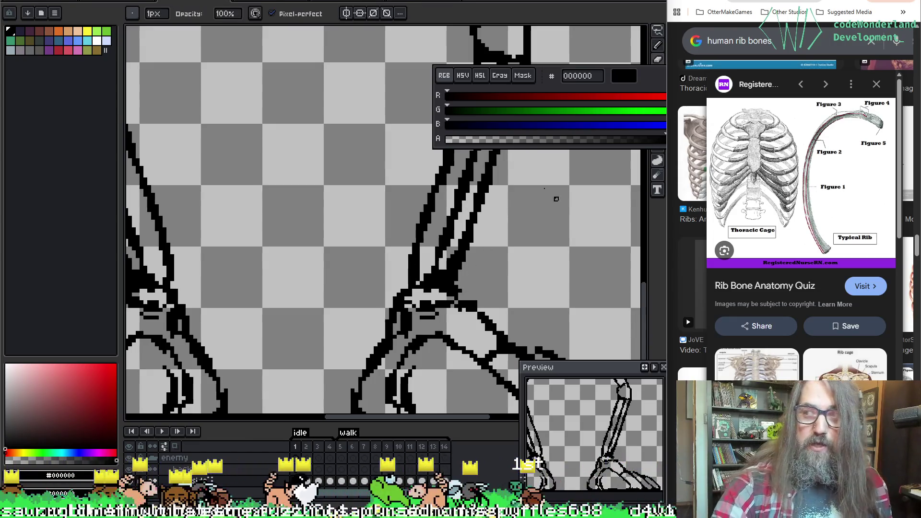
pyautogui.moveTo(478, 288); pyautogui.dragTo(447, 323)
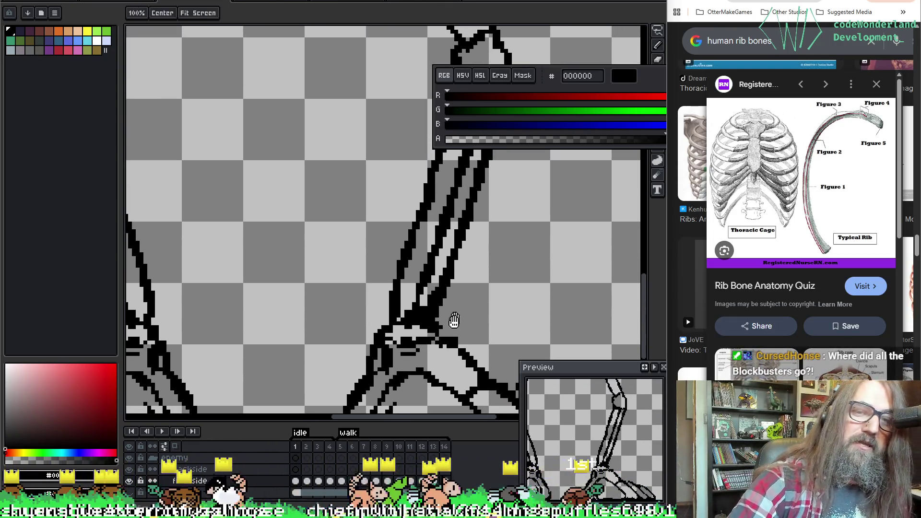
pyautogui.press('e')
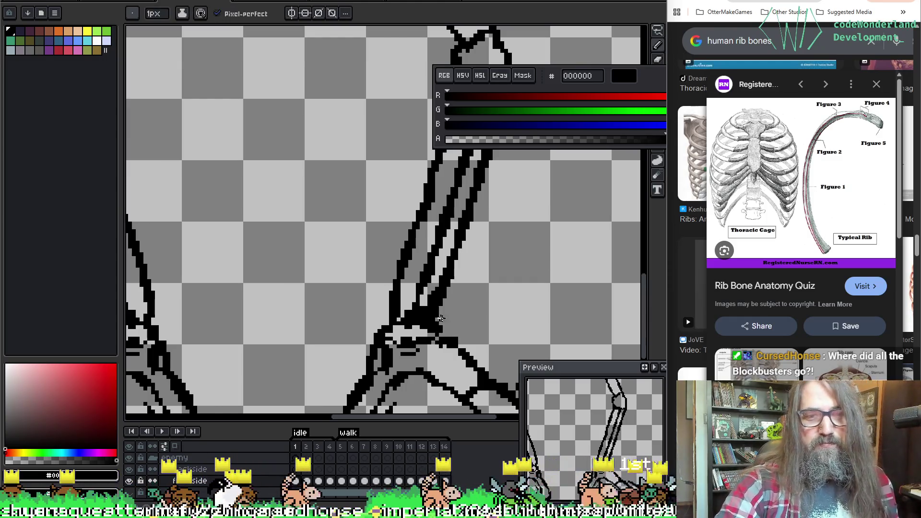
pyautogui.moveTo(454, 232); pyautogui.dragTo(318, 251)
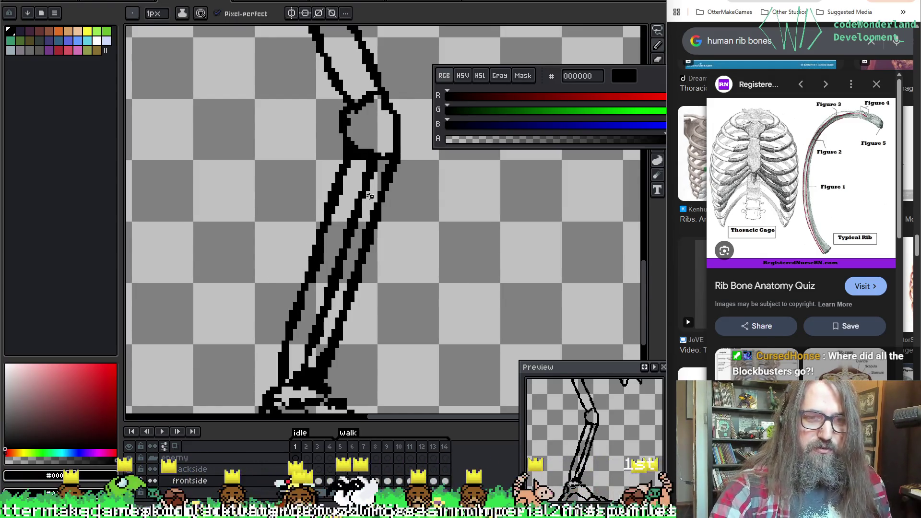
pyautogui.moveTo(372, 214)
pyautogui.mouseDown()
pyautogui.moveTo(367, 129)
pyautogui.moveTo(344, 269)
pyautogui.mouseUp()
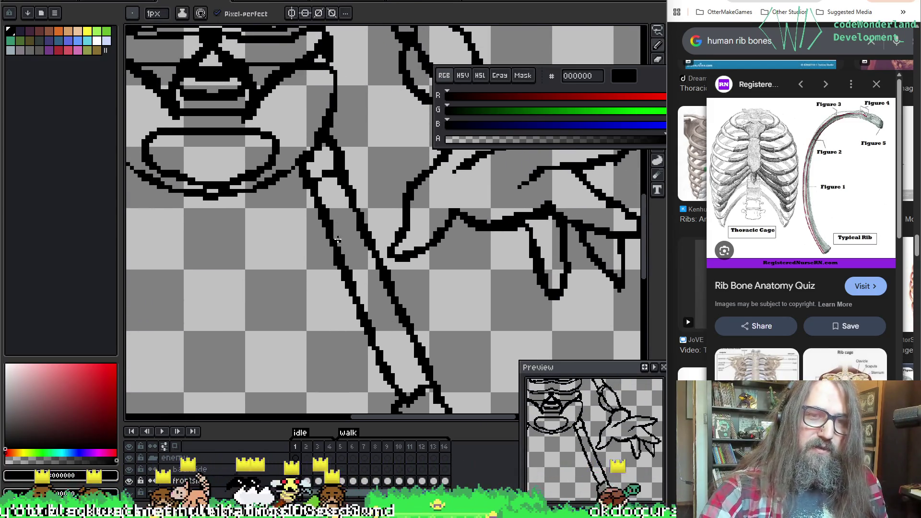
pyautogui.moveTo(333, 236)
pyautogui.mouseDown()
pyautogui.moveTo(329, 309)
pyautogui.moveTo(368, 210)
pyautogui.mouseUp()
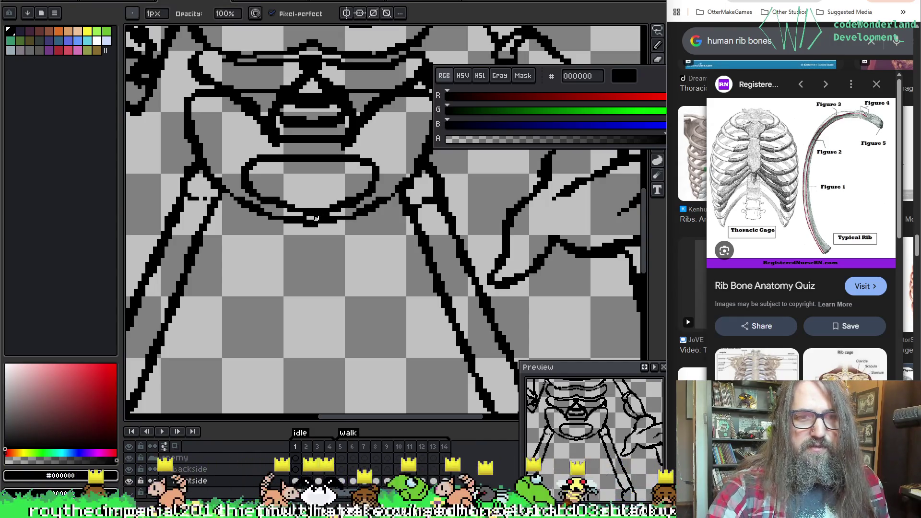
pyautogui.moveTo(370, 251); pyautogui.dragTo(283, 248)
pyautogui.scroll(-5, 282, 225)
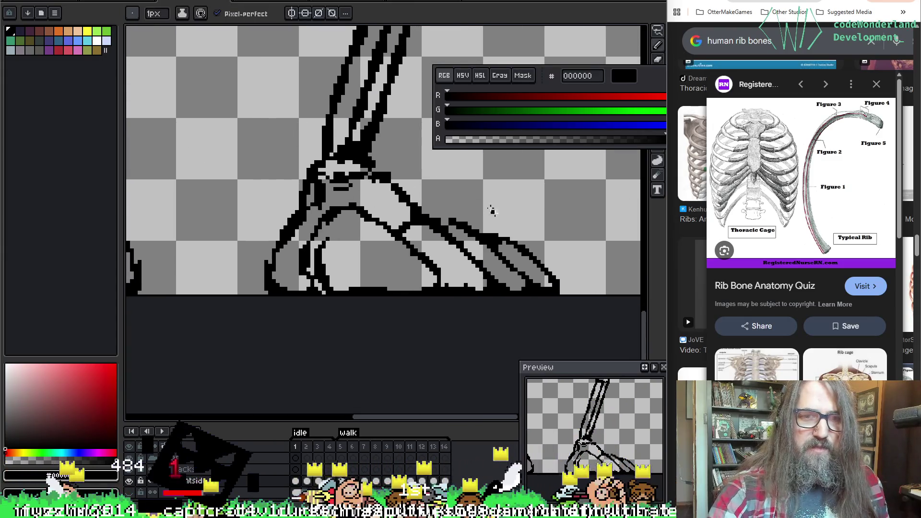
pyautogui.hscroll(3, 479, 207)
pyautogui.moveTo(469, 205); pyautogui.dragTo(422, 144)
pyautogui.scroll(4, 413, 312)
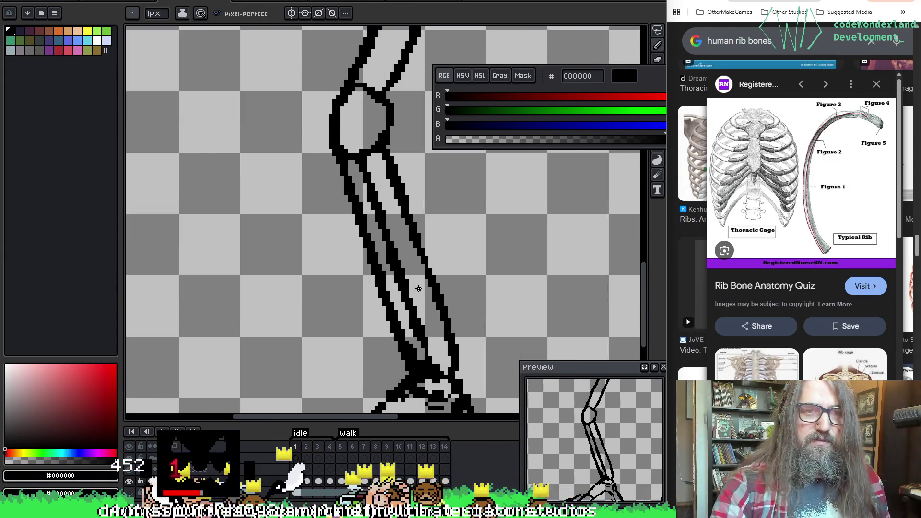
pyautogui.scroll(-5, 414, 312)
pyautogui.scroll(2, 375, 324)
pyautogui.scroll(-1, 374, 324)
pyautogui.scroll(2, 375, 324)
pyautogui.press('space')
# Go to frame 2 of the idle animation and zoom in on the skull and ribcage.
pyautogui.moveTo(375, 324)
pyautogui.mouseDown()
pyautogui.moveTo(365, 273)
pyautogui.moveTo(355, 271)
pyautogui.moveTo(361, 374)
pyautogui.moveTo(350, 372)
pyautogui.mouseUp()
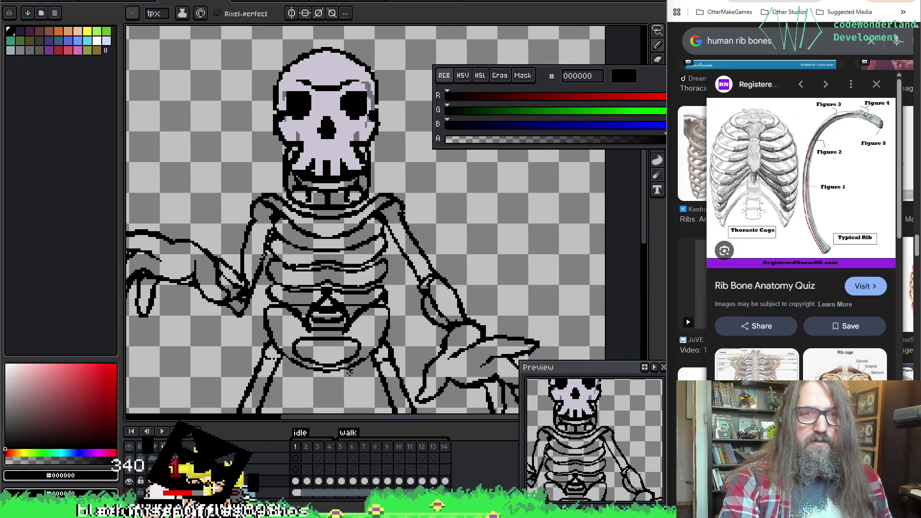
pyautogui.press('.')
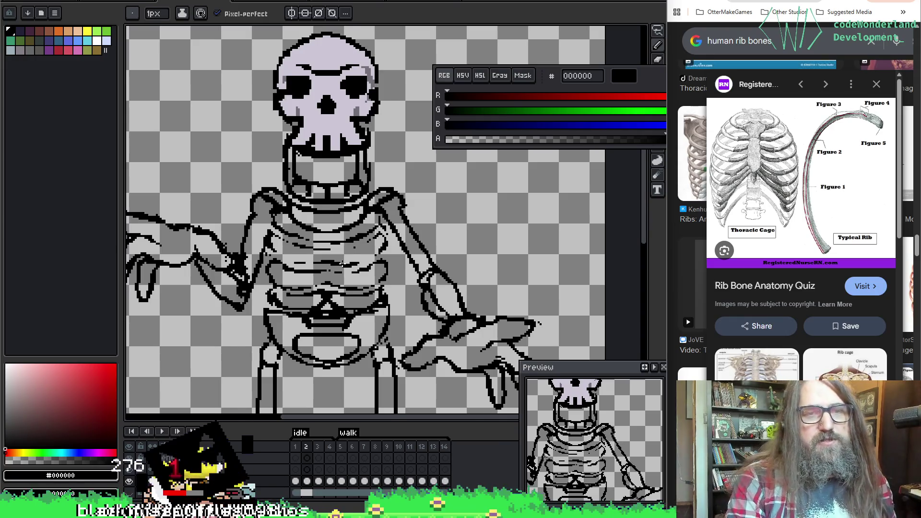
pyautogui.scroll(1, 342, 263)
pyautogui.scroll(-2, 341, 259)
pyautogui.scroll(3, 340, 251)
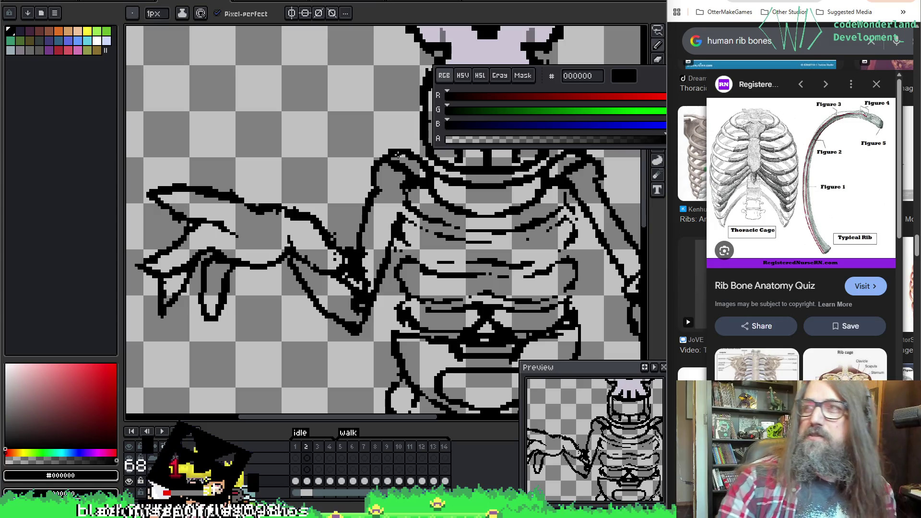
# Bring the left hand into view and start cleaning its finger lines, sampling colours from the canvas.
pyautogui.moveTo(271, 257); pyautogui.dragTo(276, 260)
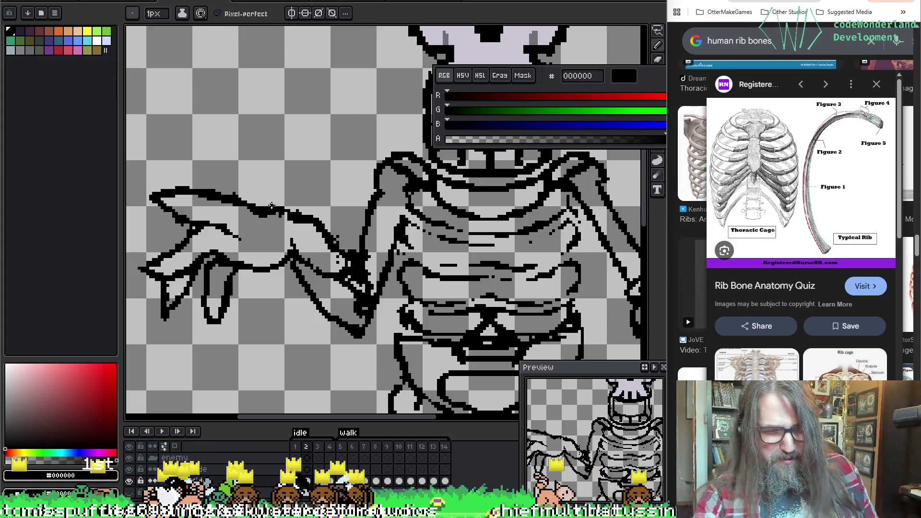
pyautogui.moveTo(350, 201)
pyautogui.mouseDown()
pyautogui.moveTo(449, 217)
pyautogui.moveTo(483, 260)
pyautogui.moveTo(532, 175)
pyautogui.mouseUp()
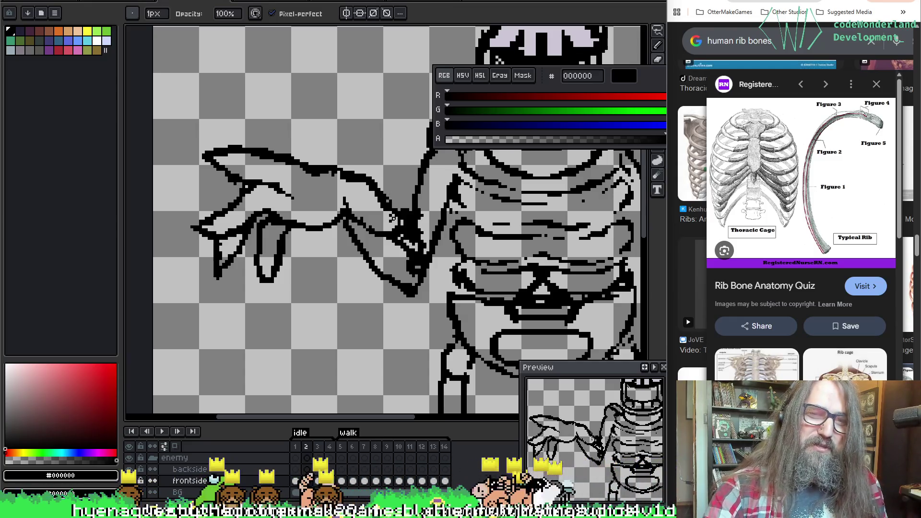
pyautogui.press('e')
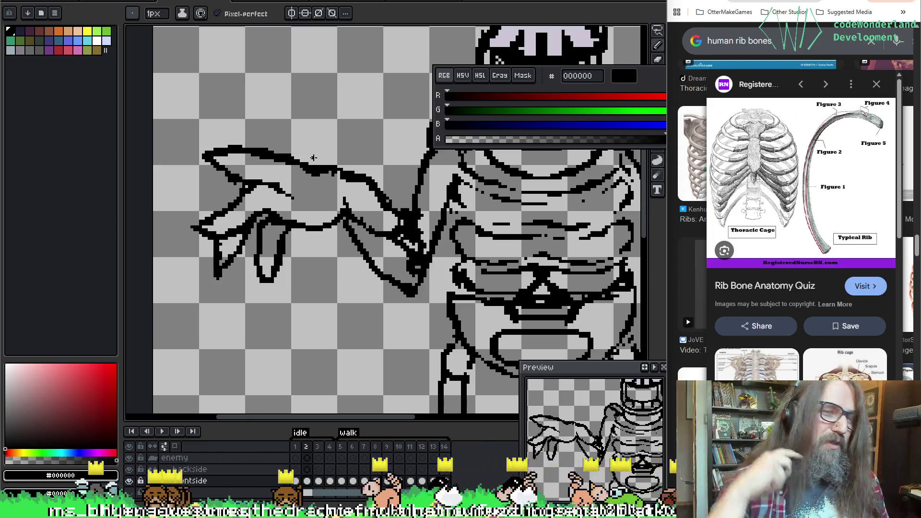
pyautogui.press('i')
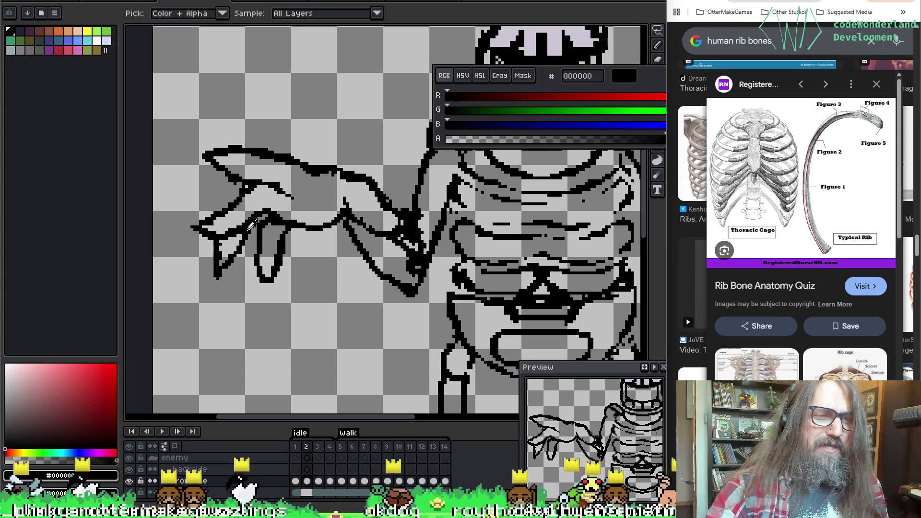
pyautogui.press('b')
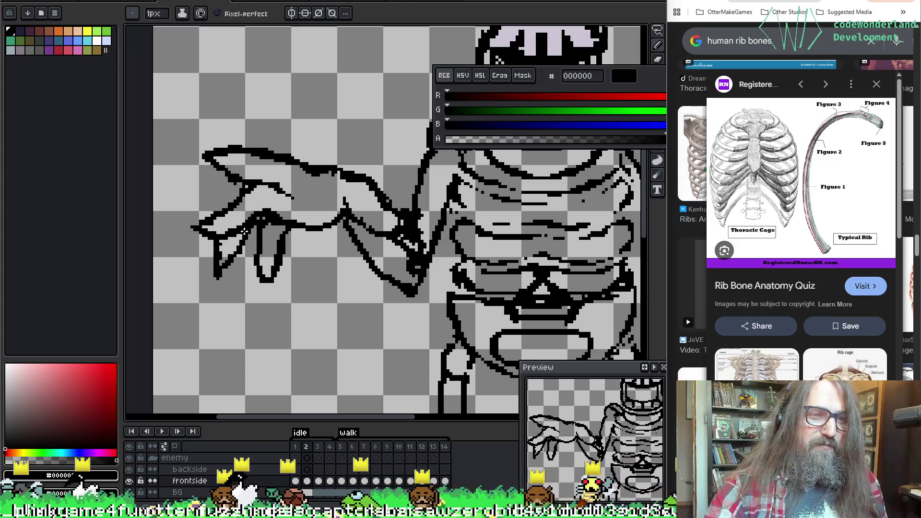
pyautogui.press('b')
# Keep tidying the finger lines, undoing three erase steps to restore the erased finger line.
pyautogui.press('i')
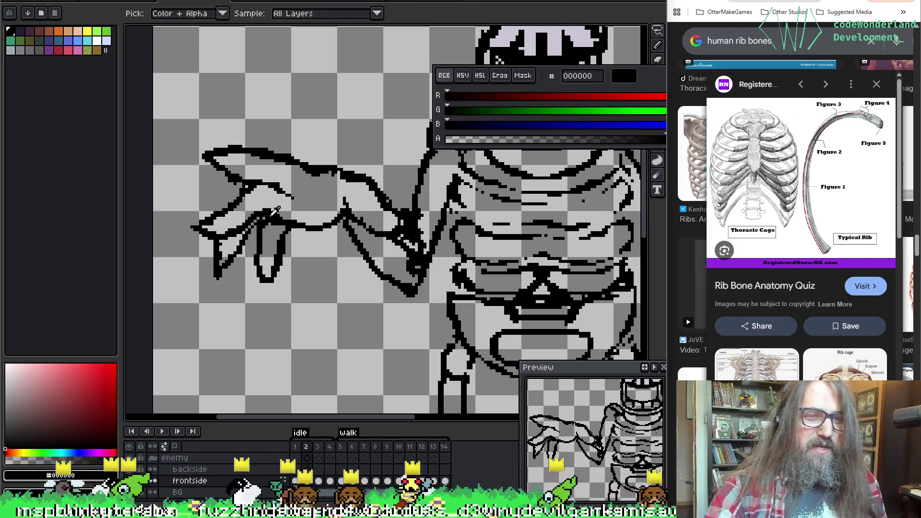
pyautogui.press('b')
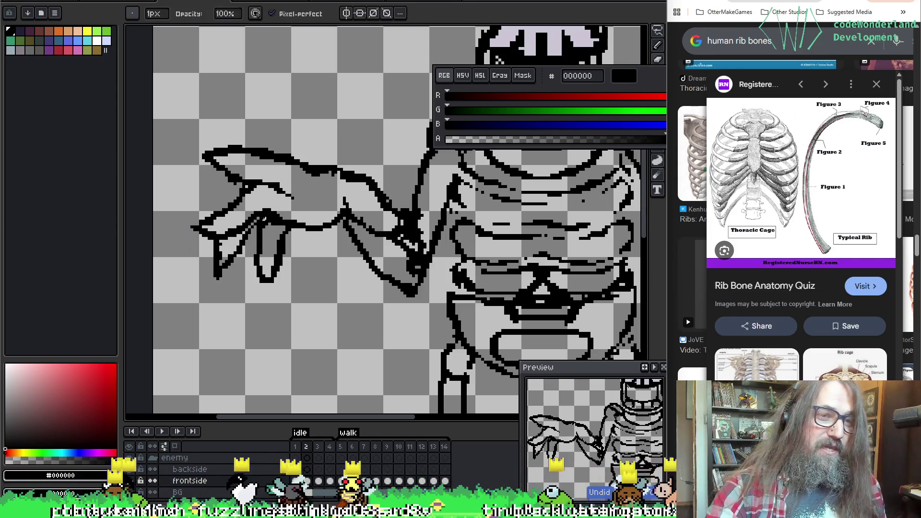
pyautogui.press('e')
pyautogui.press('b')
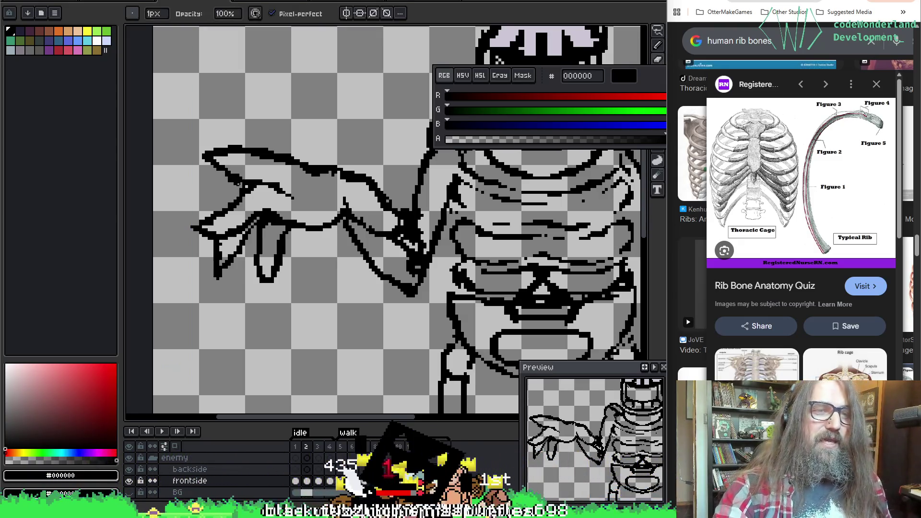
pyautogui.press('e')
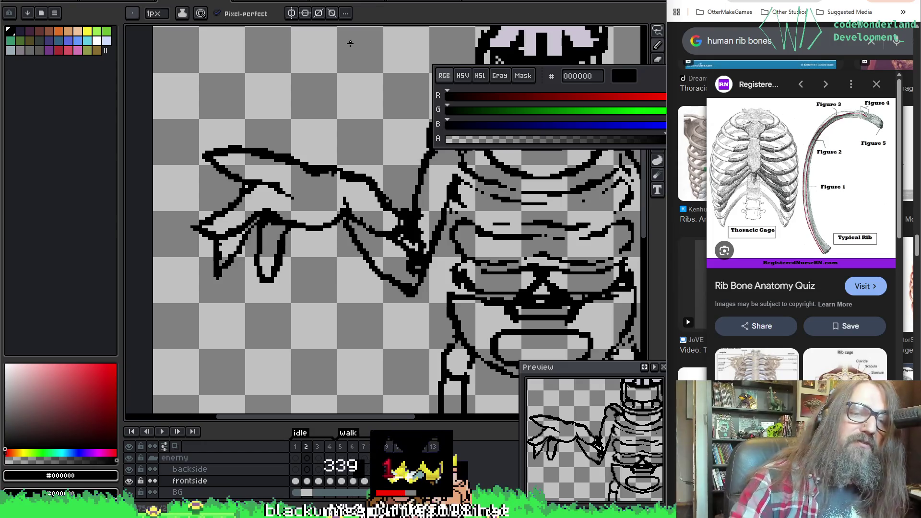
pyautogui.press('b')
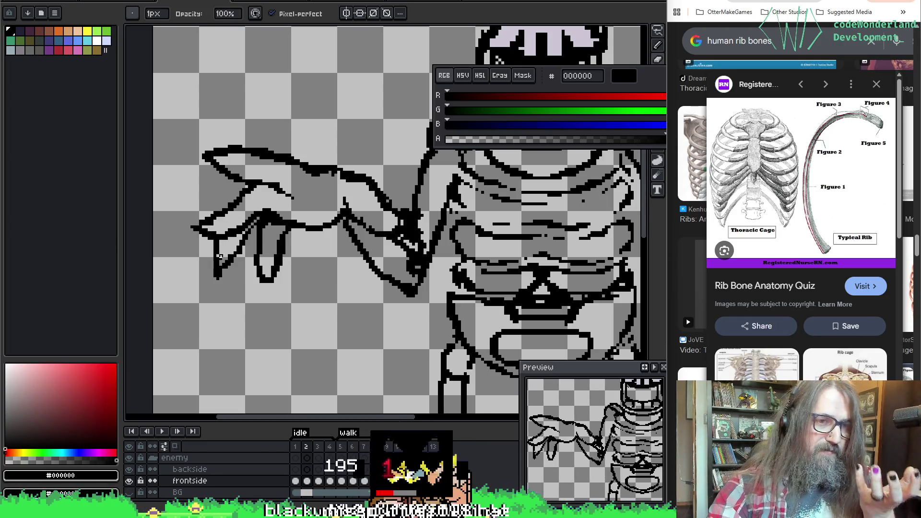
pyautogui.hotkey('ctrl', 'z')
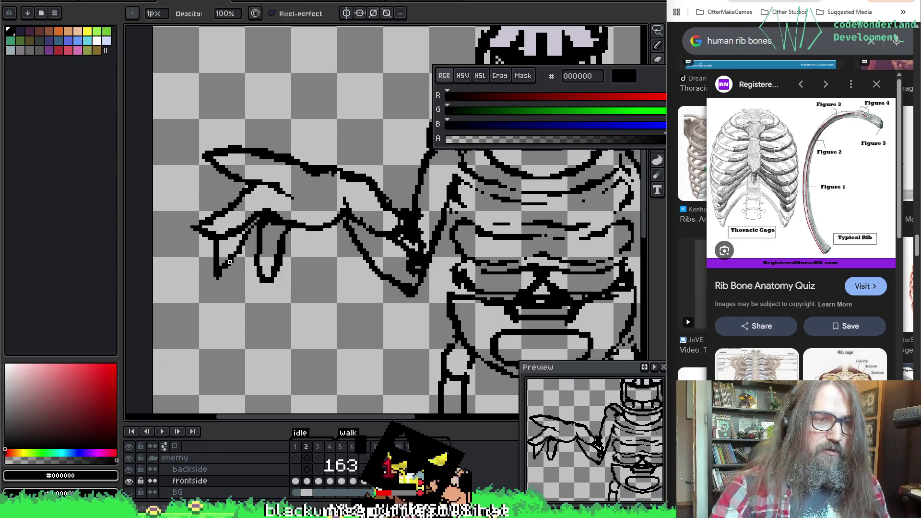
pyautogui.hotkey('ctrl', 'z')
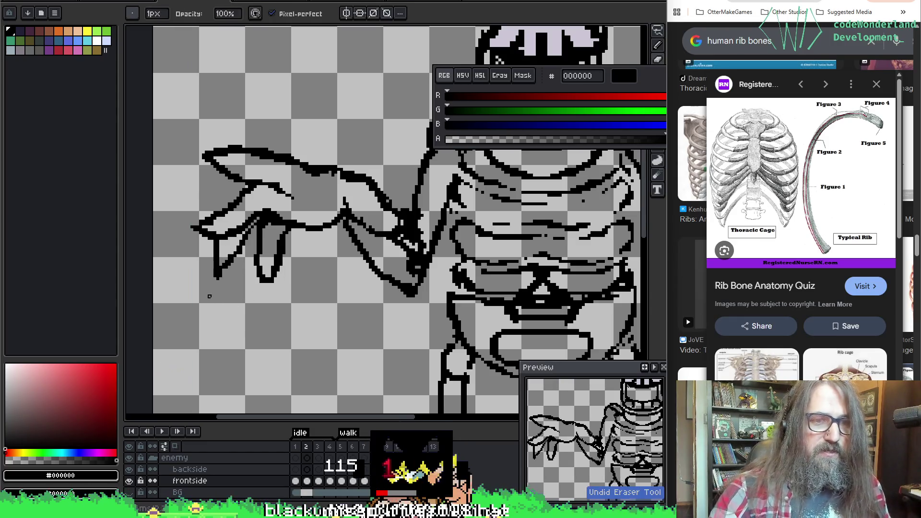
pyautogui.hotkey('ctrl', 'z')
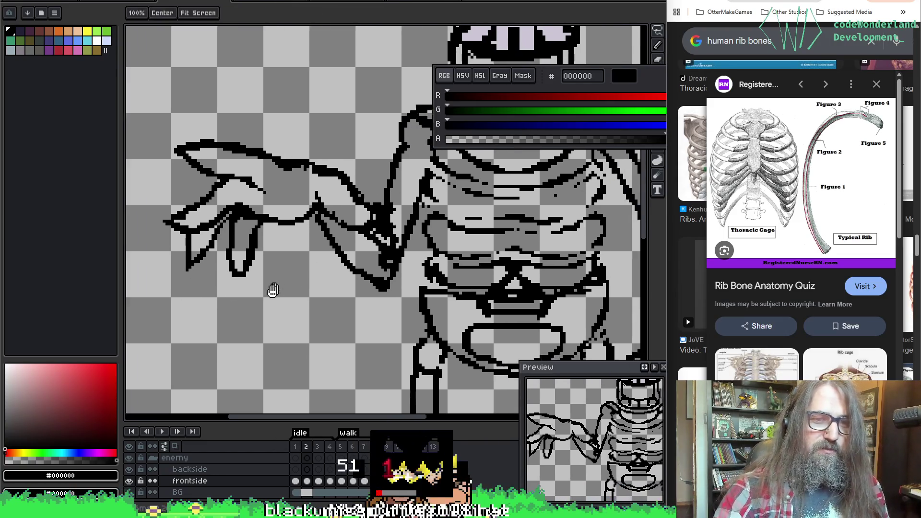
# Fix the outstretched arm and hand lines, switching between eyedropper, pencil and eraser.
pyautogui.moveTo(217, 278); pyautogui.dragTo(268, 288)
pyautogui.moveTo(350, 309); pyautogui.dragTo(273, 154)
pyautogui.press('i')
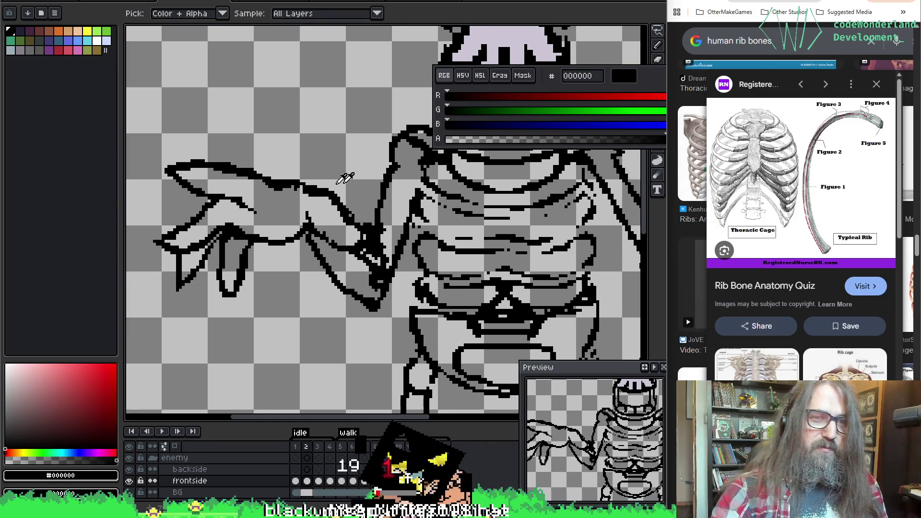
pyautogui.press('b')
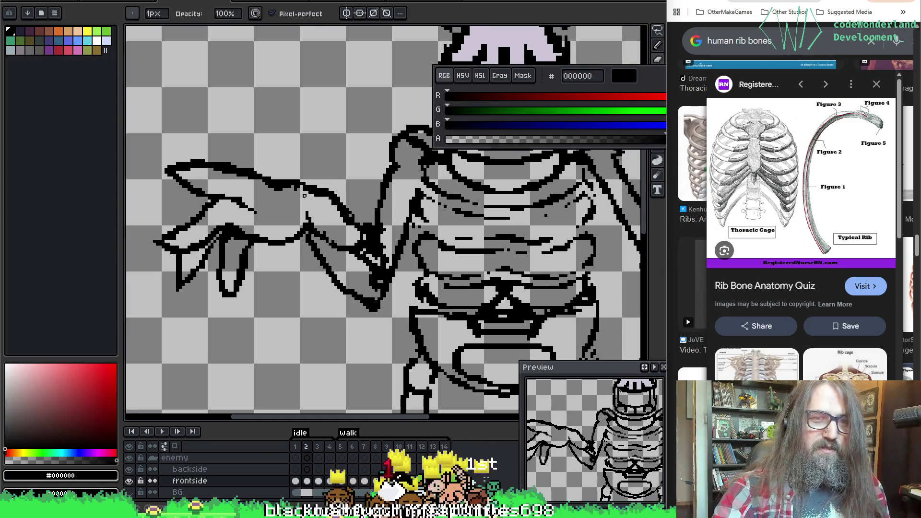
pyautogui.press('i')
pyautogui.press('e')
pyautogui.press('b')
pyautogui.press('i')
pyautogui.press('e')
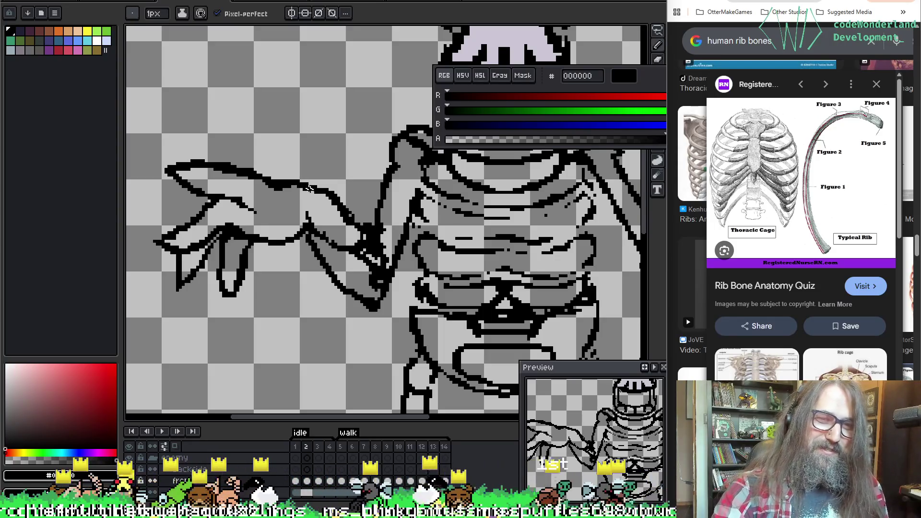
# Undo a bad erase on the hand and compare against the neighbouring animation frame.
pyautogui.moveTo(372, 182)
pyautogui.mouseDown()
pyautogui.moveTo(362, 195)
pyautogui.moveTo(374, 246)
pyautogui.mouseUp()
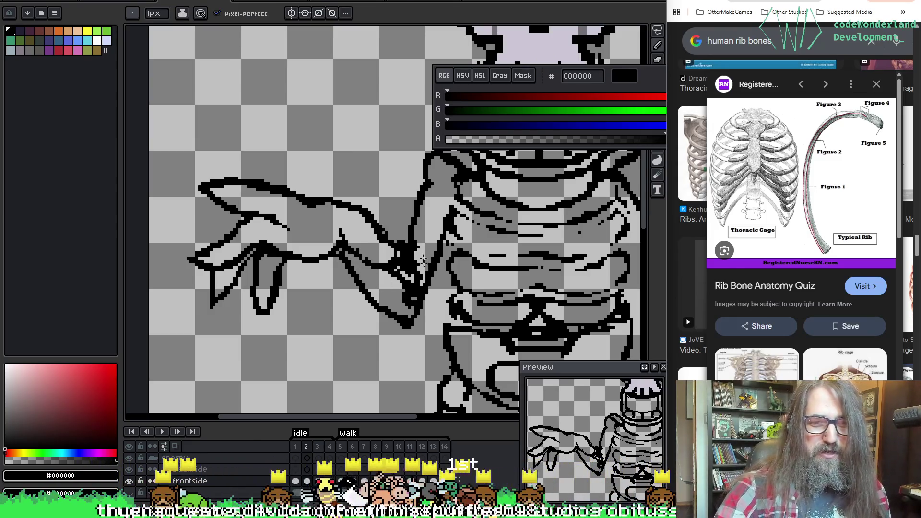
pyautogui.press('b')
pyautogui.hotkey('ctrl', 'z')
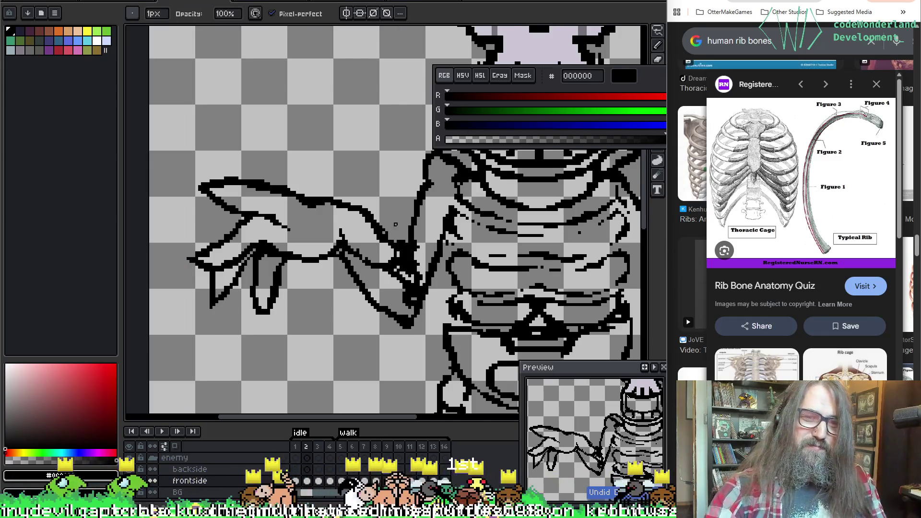
pyautogui.press('Left')
pyautogui.press('Right')
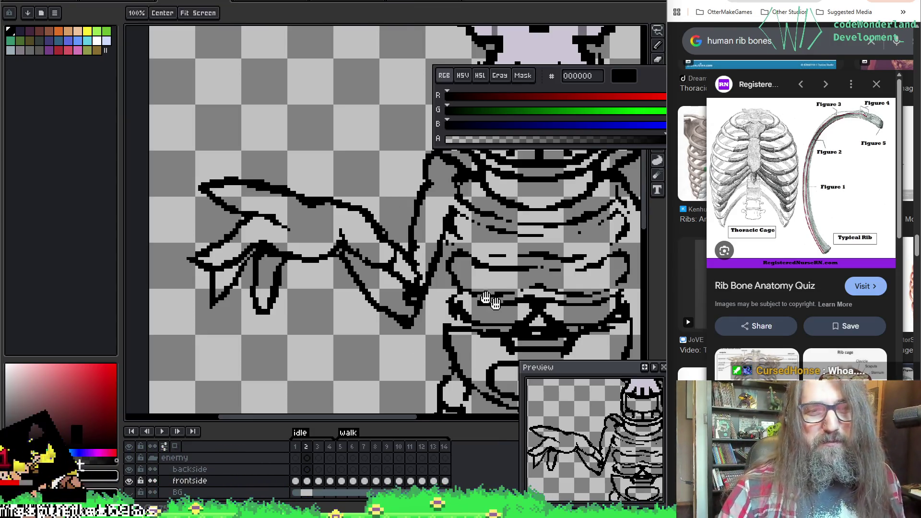
# Draw the upper-left and upper-right rib lines, redoing the right one after an undo.
pyautogui.moveTo(436, 285); pyautogui.dragTo(349, 237)
pyautogui.press('b')
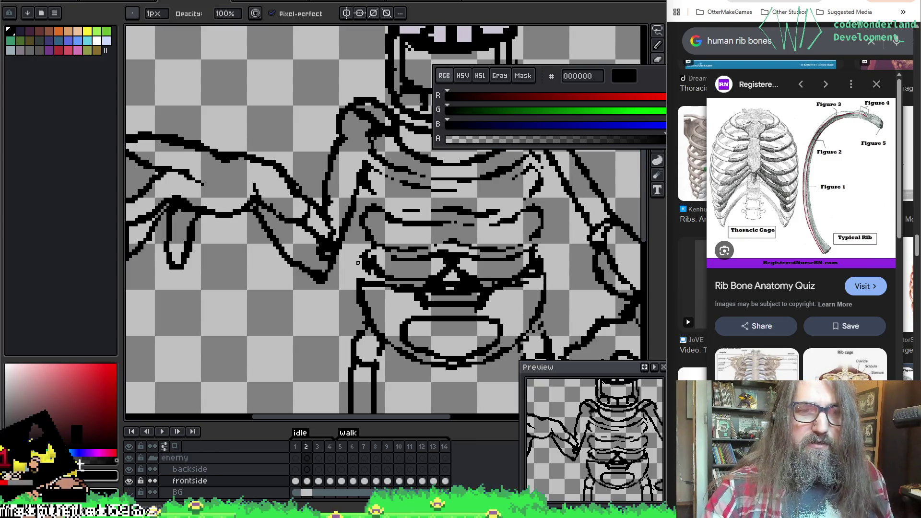
pyautogui.hscroll(2, 401, 239)
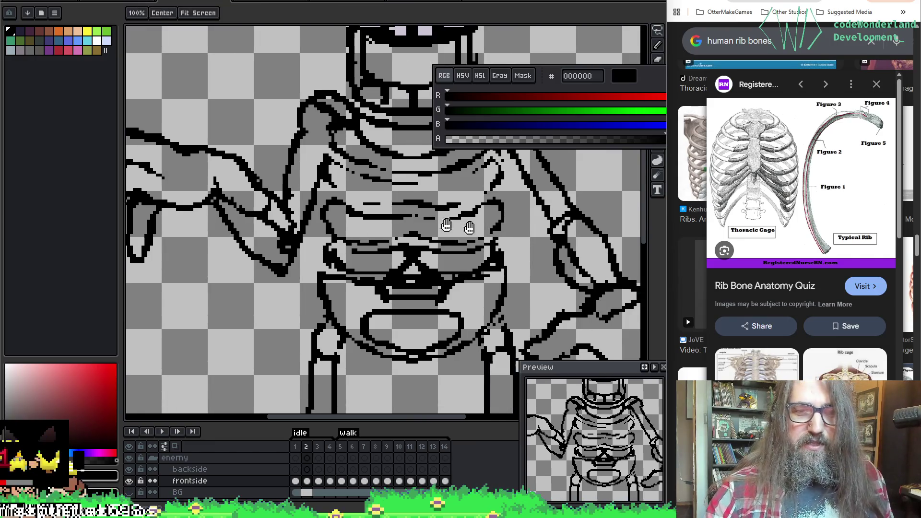
pyautogui.press('b')
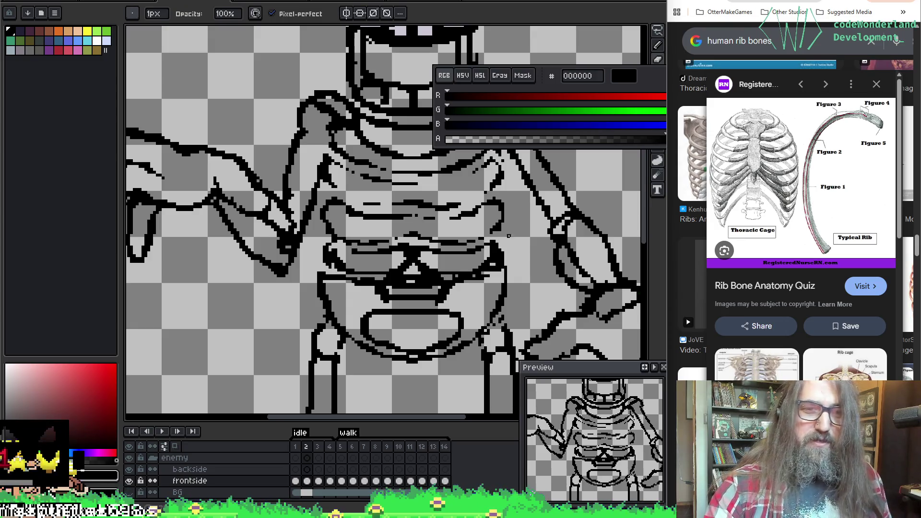
pyautogui.press('e')
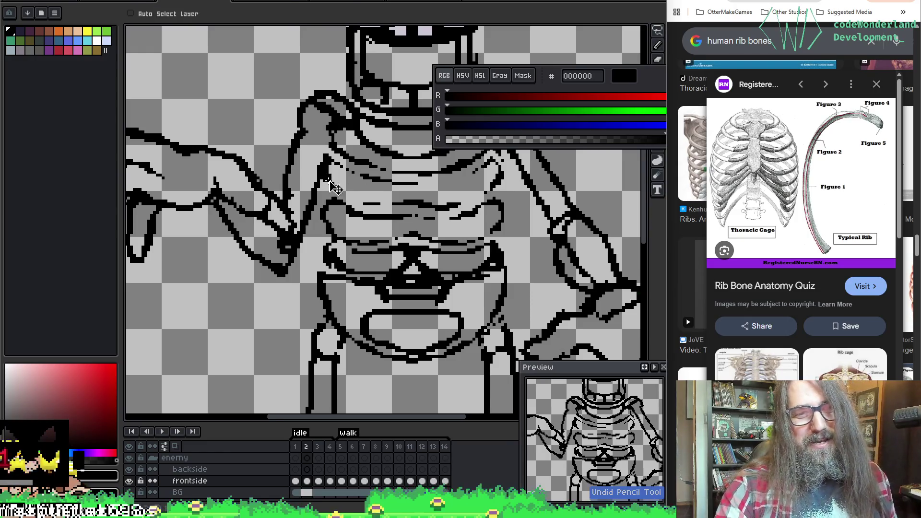
pyautogui.moveTo(338, 192); pyautogui.dragTo(377, 206)
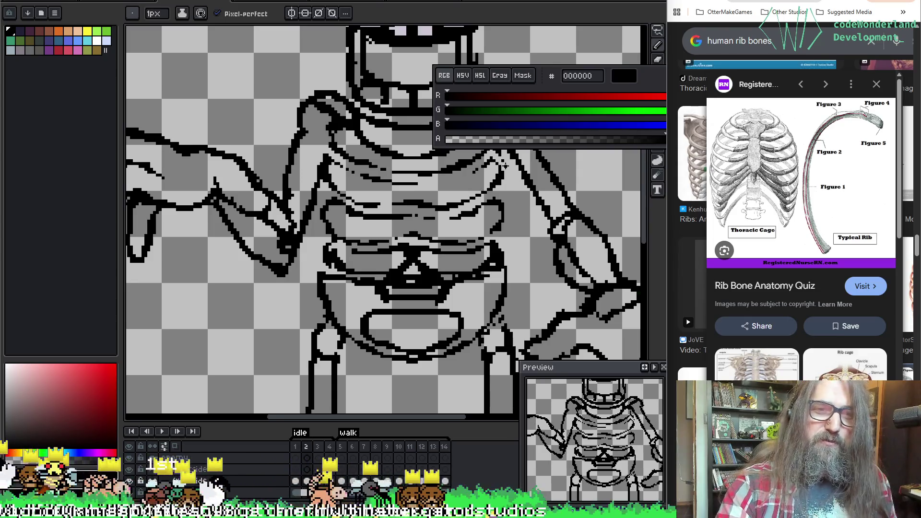
pyautogui.moveTo(421, 183); pyautogui.dragTo(477, 163)
pyautogui.hotkey('ctrl', 'z')
pyautogui.moveTo(418, 183); pyautogui.dragTo(477, 165)
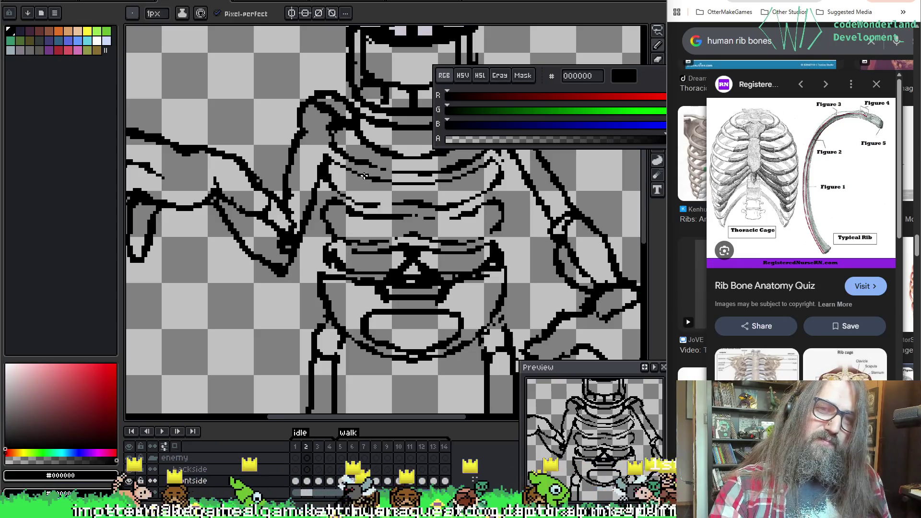
pyautogui.moveTo(417, 189)
pyautogui.mouseDown()
pyautogui.moveTo(394, 183)
pyautogui.moveTo(384, 101)
pyautogui.moveTo(365, 185)
pyautogui.mouseUp()
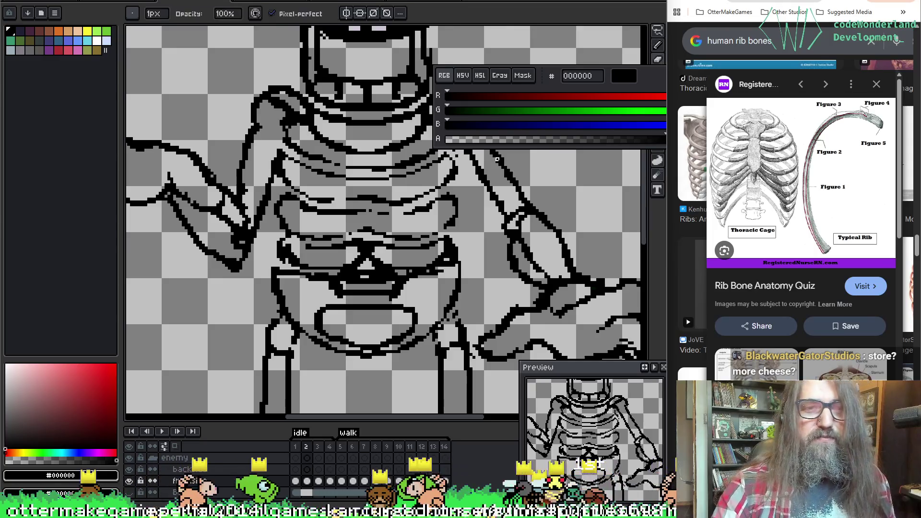
# Erase and redraw stray pixels along the upper rib lines until they are thin black strokes.
pyautogui.moveTo(497, 159); pyautogui.dragTo(478, 191)
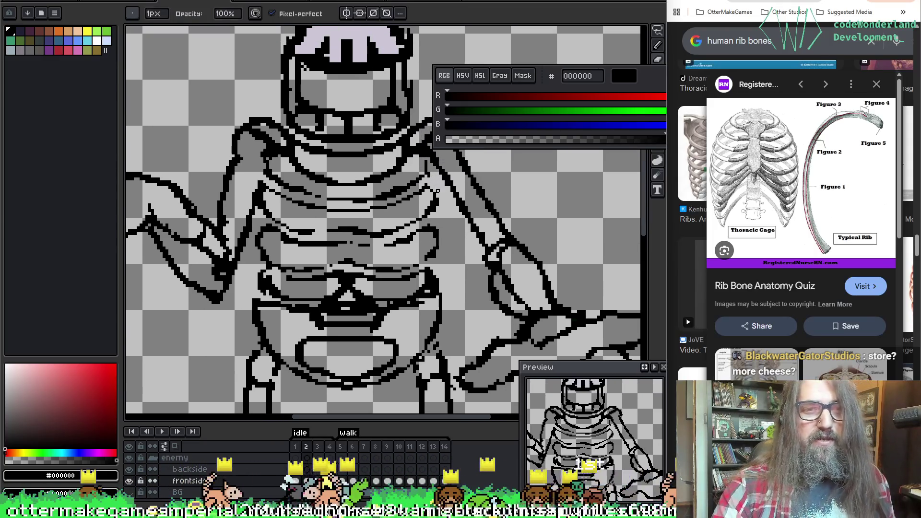
pyautogui.press('e')
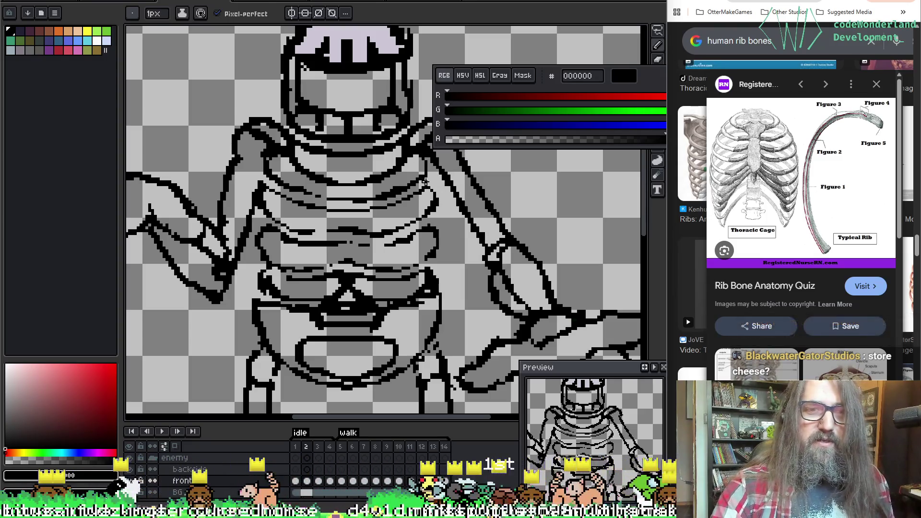
pyautogui.press('b')
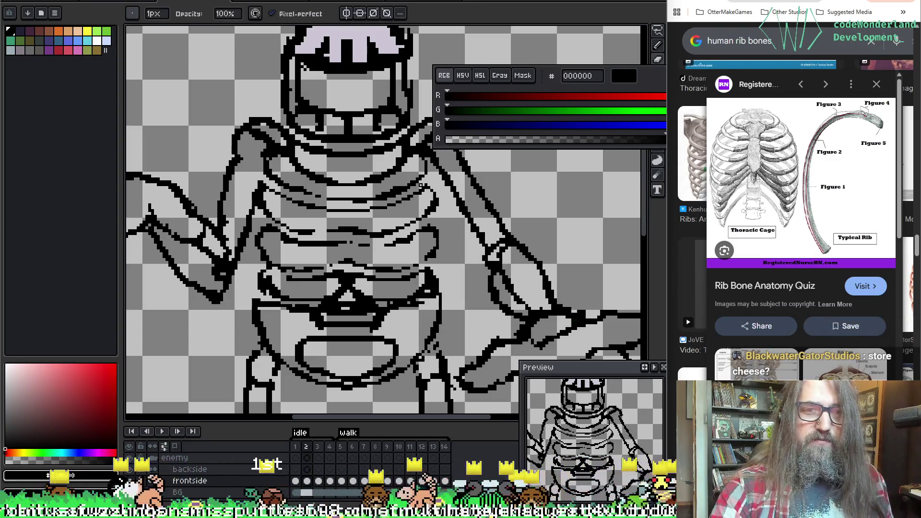
pyautogui.press('e')
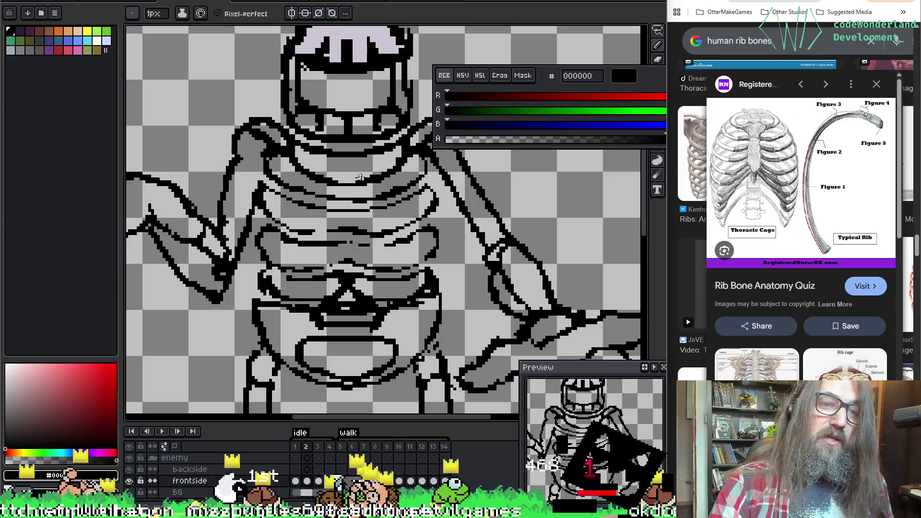
pyautogui.press('e')
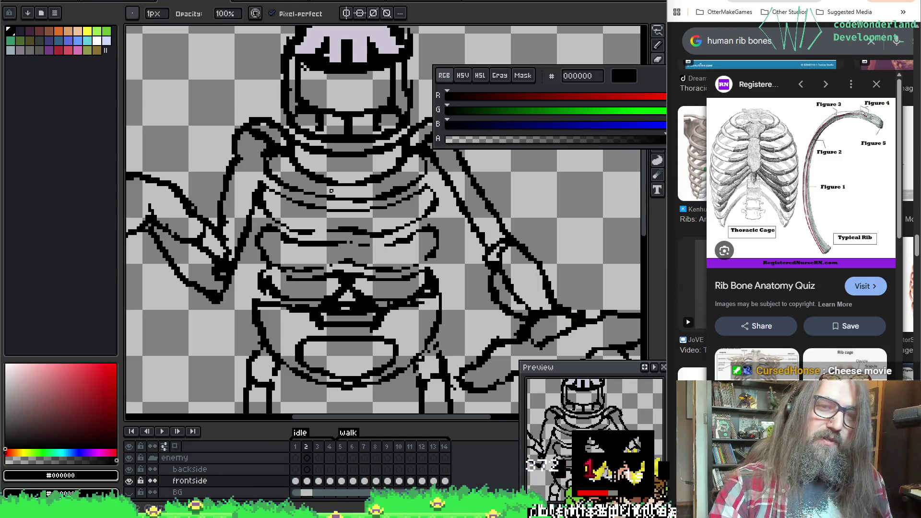
pyautogui.press('b')
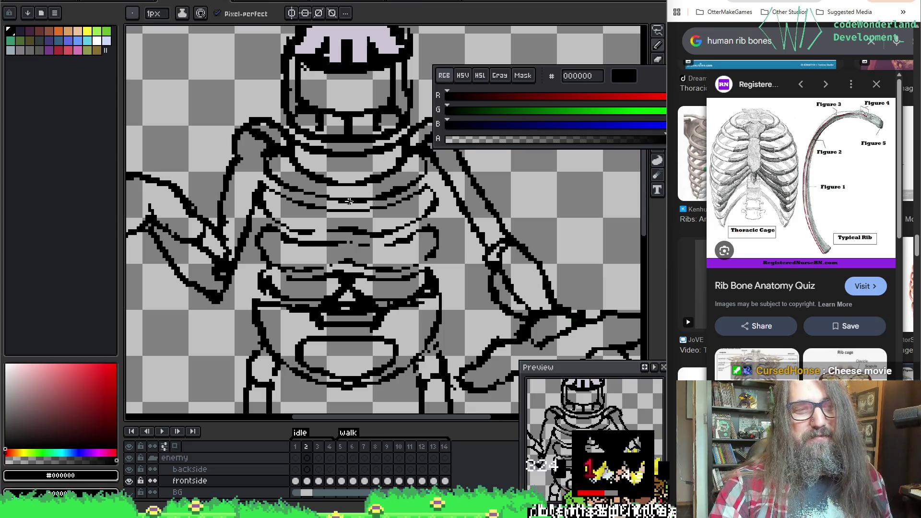
pyautogui.press('e')
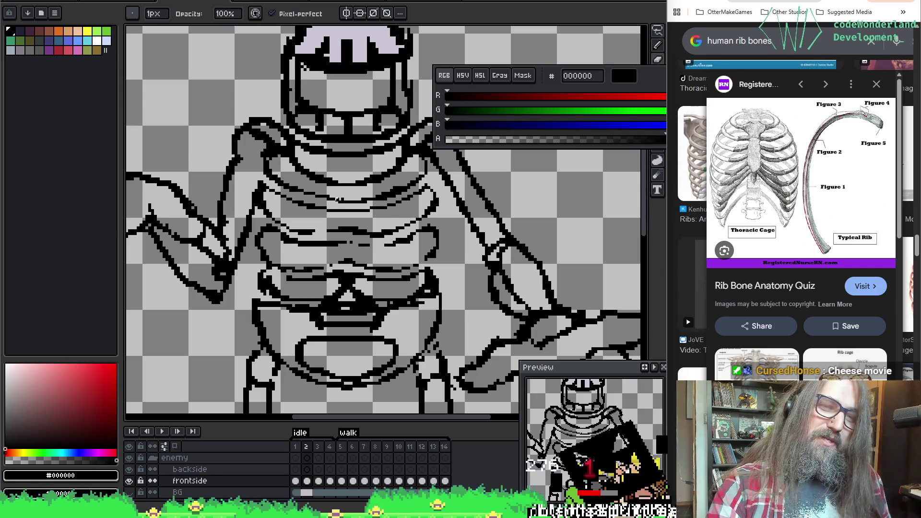
pyautogui.press('h')
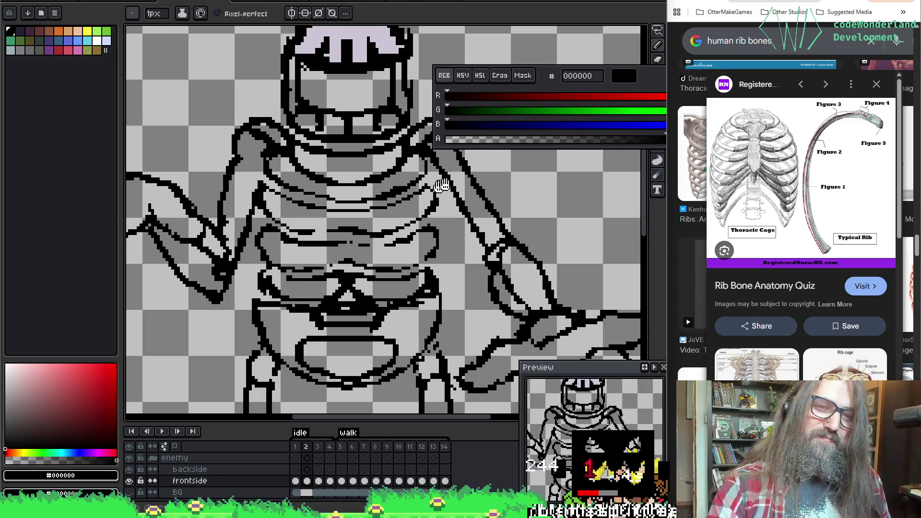
pyautogui.moveTo(425, 264); pyautogui.dragTo(427, 256)
pyautogui.press('b')
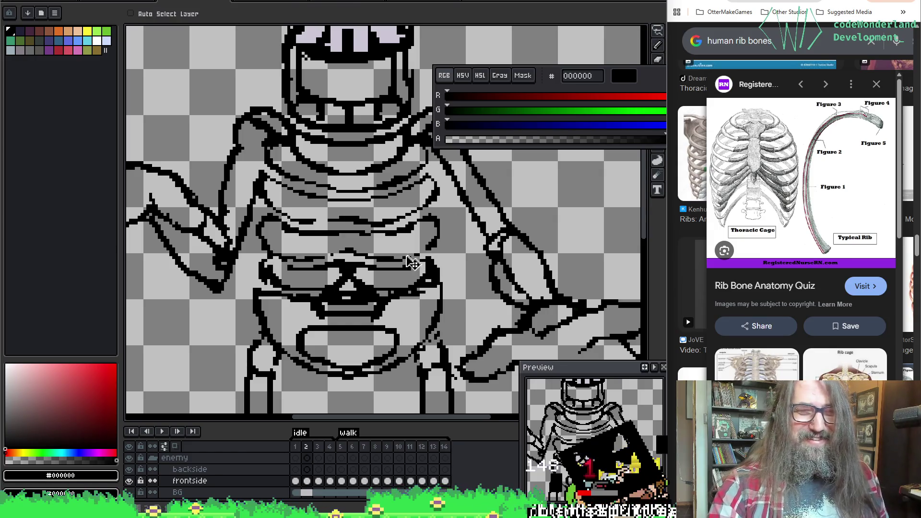
# Redraw the lowest rib as a thin black curve, undoing one misplaced stroke.
pyautogui.moveTo(439, 237); pyautogui.dragTo(451, 237)
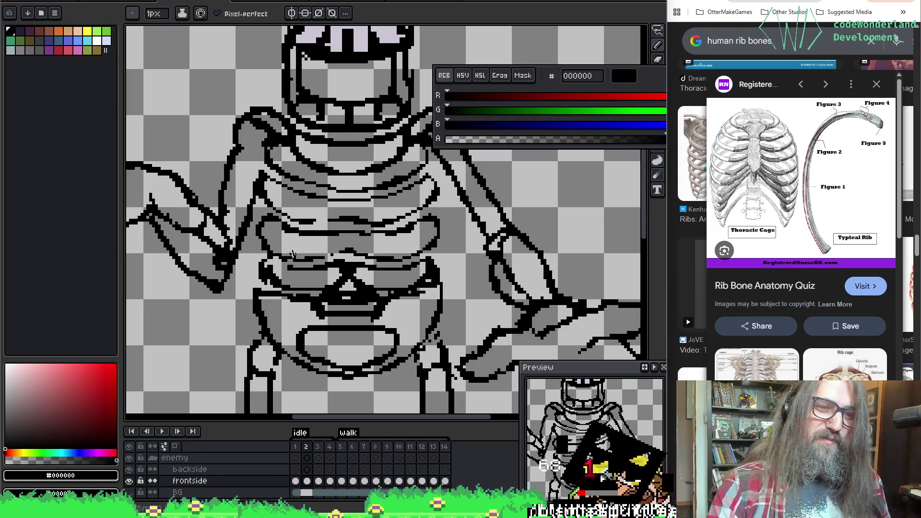
pyautogui.press('e')
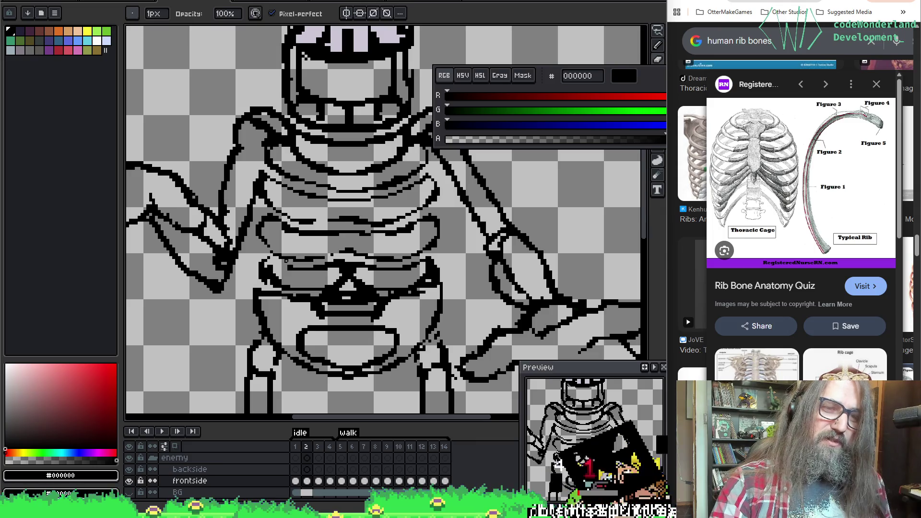
pyautogui.press('b')
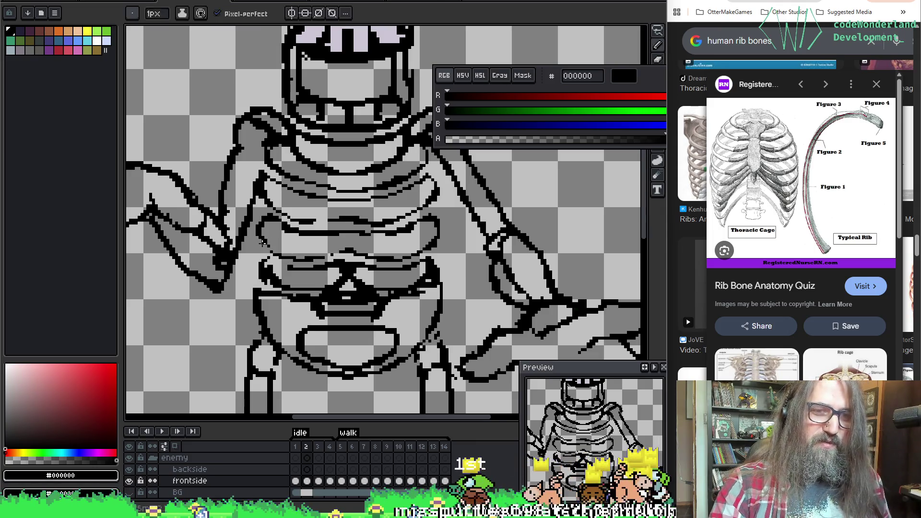
pyautogui.press('e')
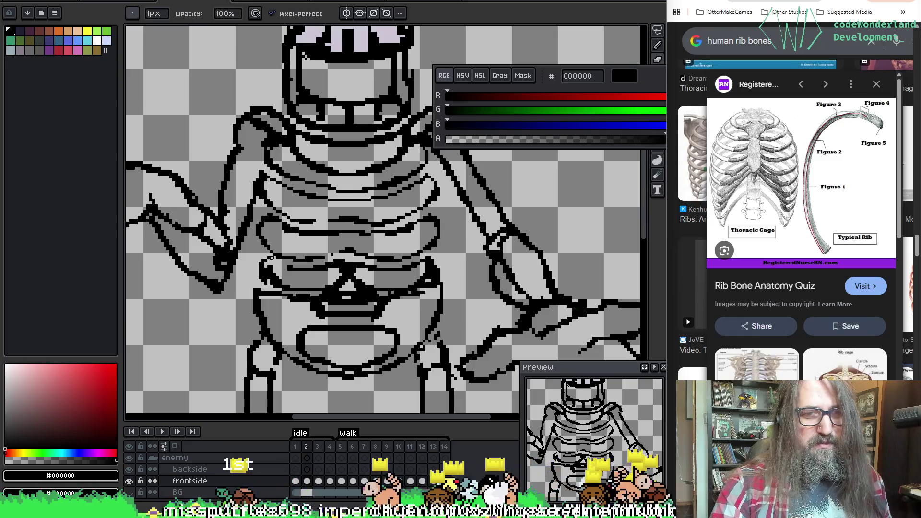
pyautogui.press('b')
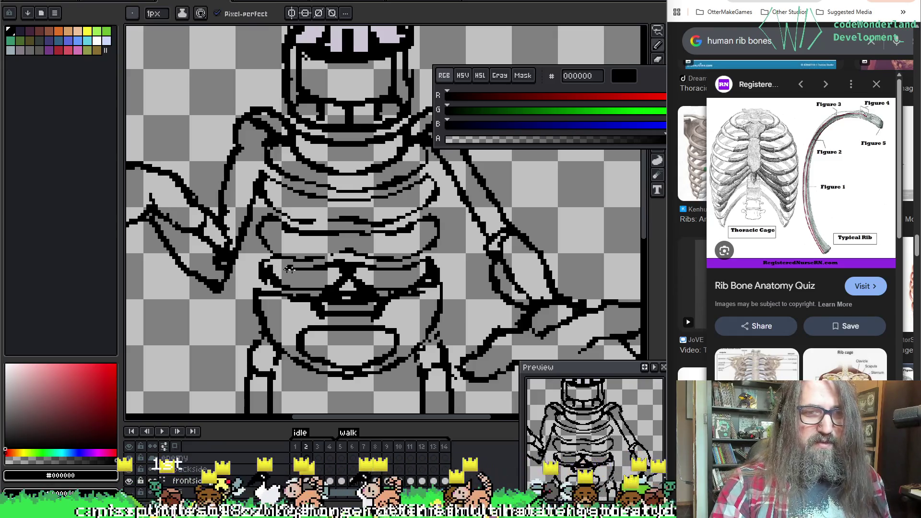
pyautogui.hotkey('ctrl', 'z')
pyautogui.press('v')
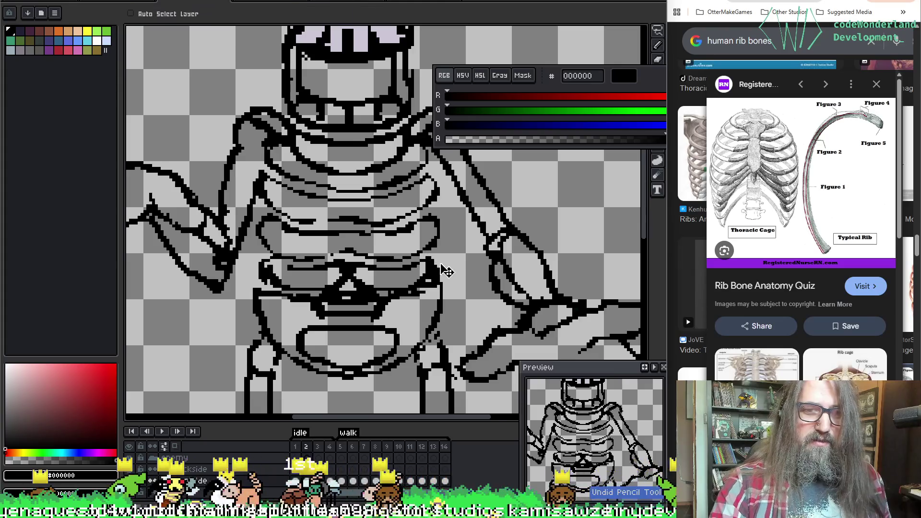
pyautogui.press('e')
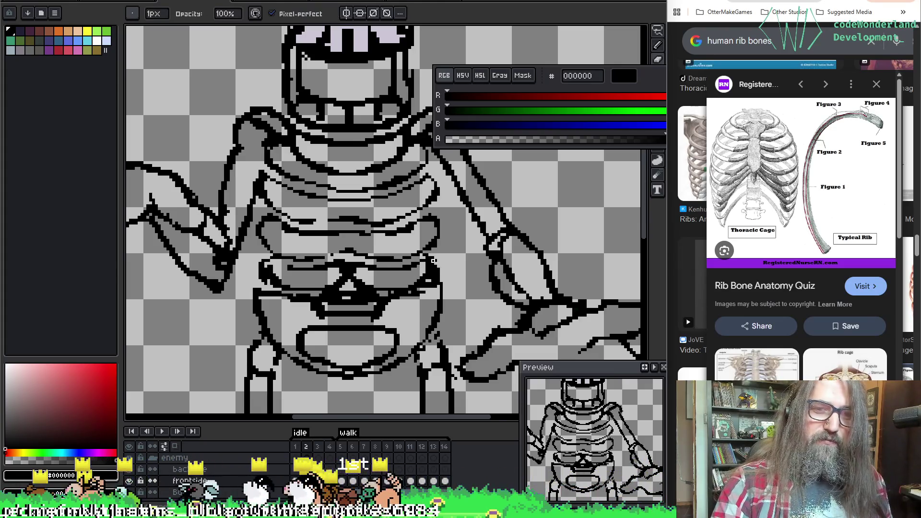
pyautogui.press('v')
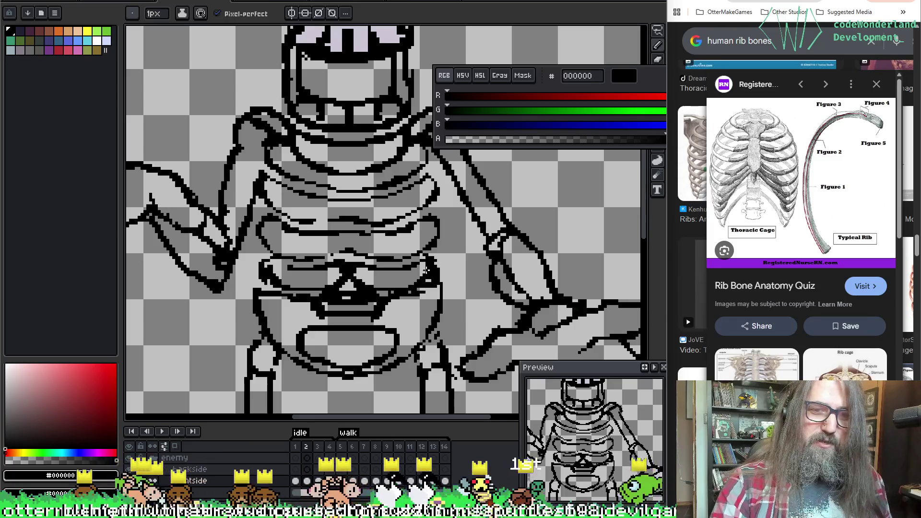
pyautogui.press('e')
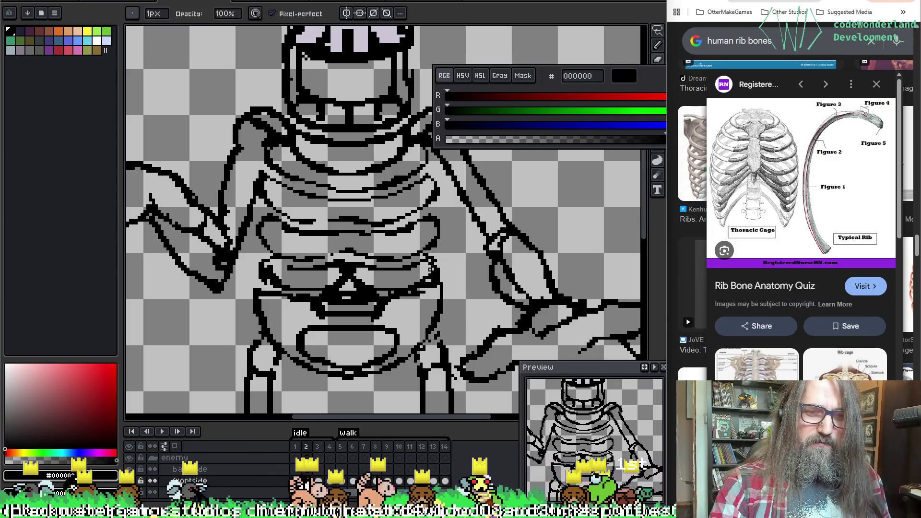
# Clean stray pixels from the left pelvis line and top of the pelvis.
pyautogui.moveTo(277, 266)
pyautogui.mouseDown()
pyautogui.moveTo(273, 277)
pyautogui.moveTo(266, 267)
pyautogui.mouseUp()
pyautogui.press('e')
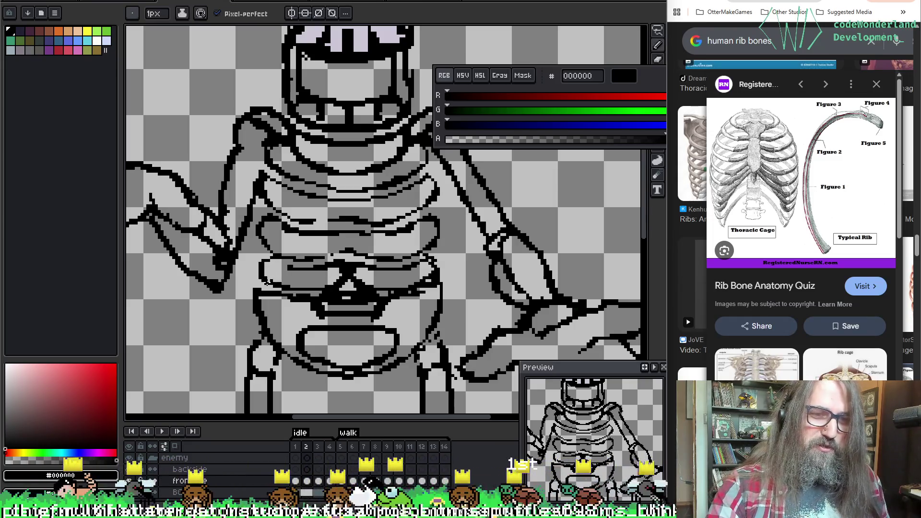
pyautogui.press('b')
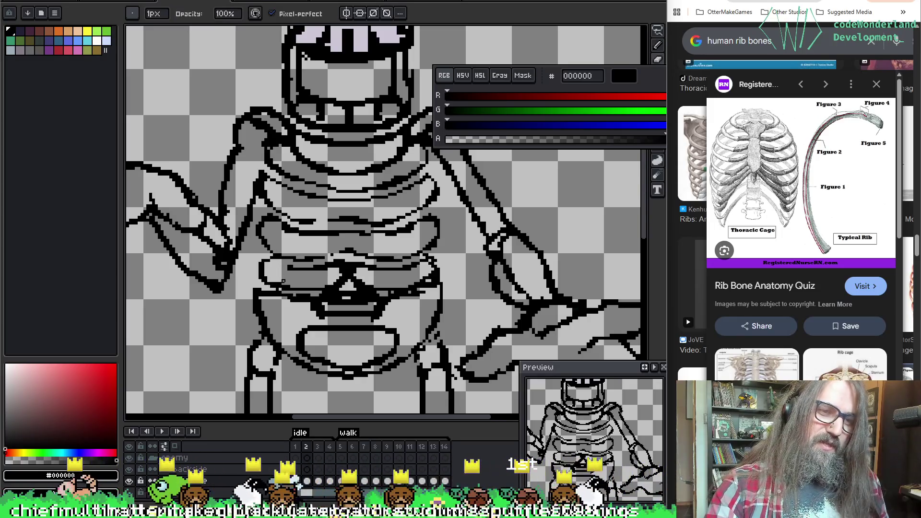
pyautogui.press('e')
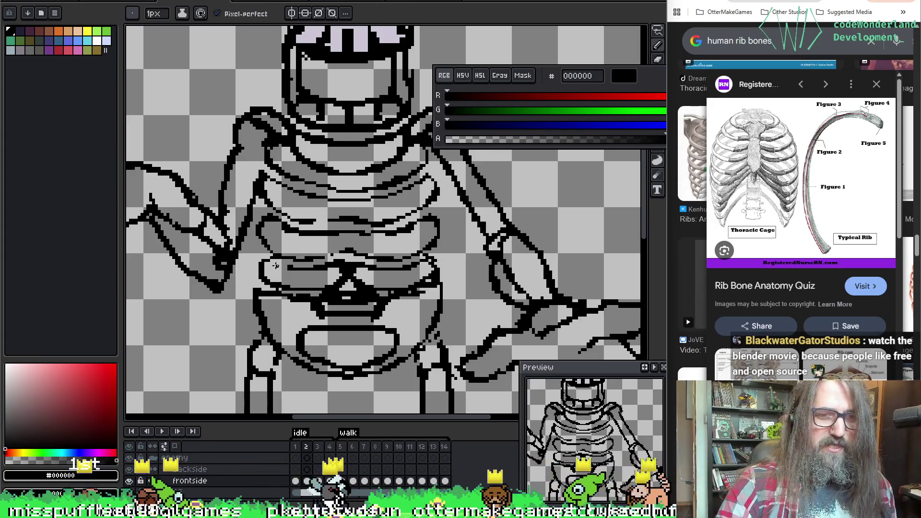
pyautogui.press('e')
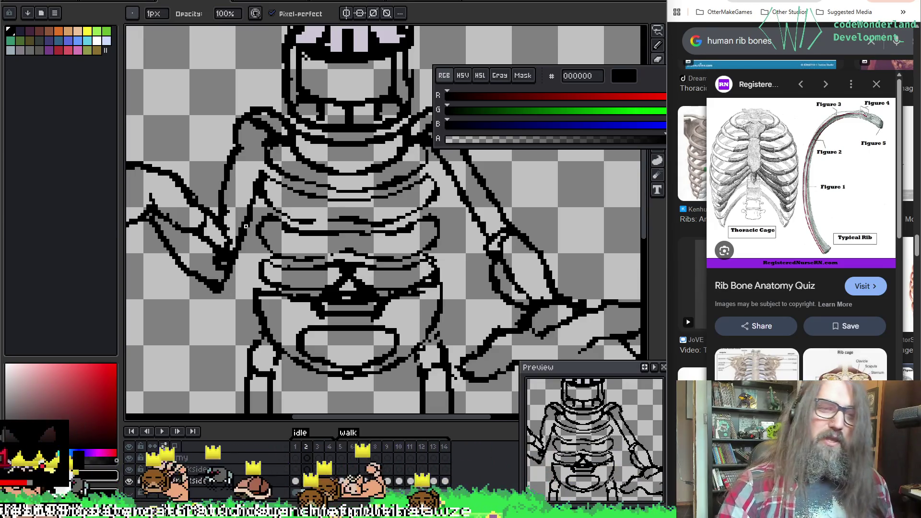
pyautogui.press('b')
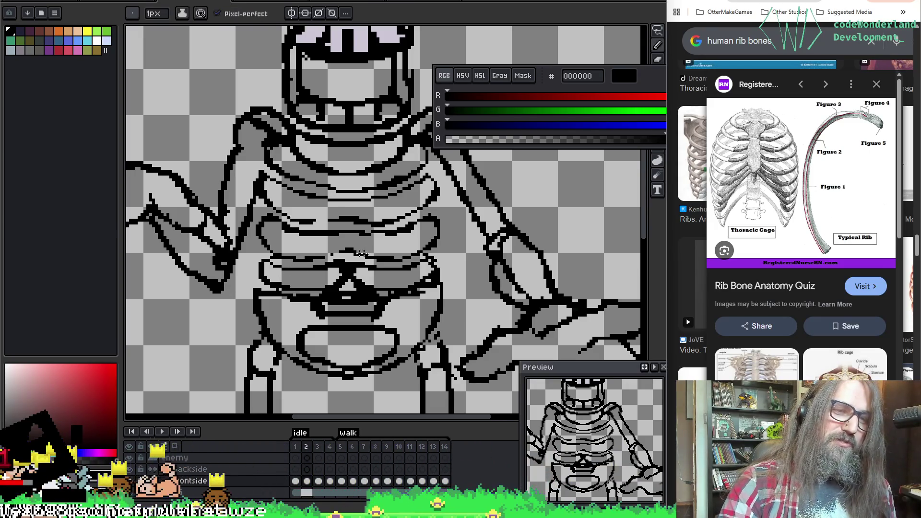
pyautogui.press('e')
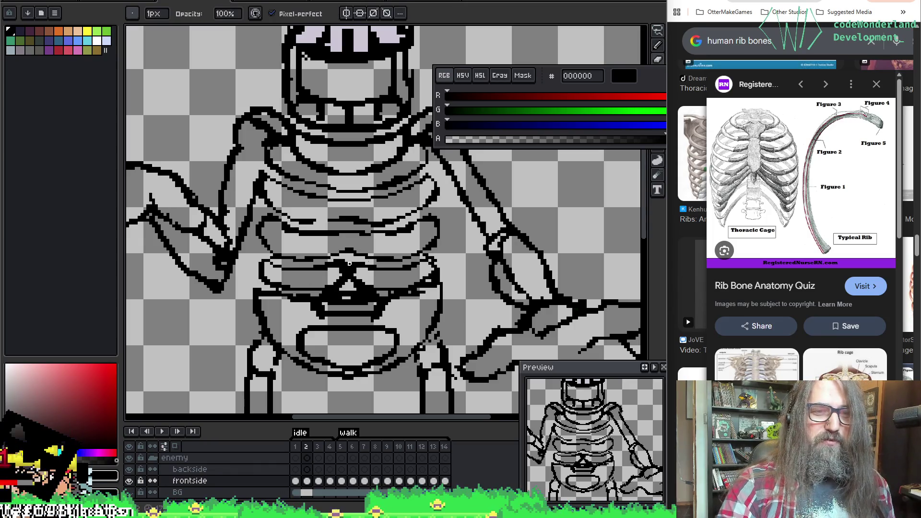
pyautogui.moveTo(364, 296); pyautogui.dragTo(354, 277)
# Tidy the pelvis band outline with pencil and eraser so it reads as a thin black line.
pyautogui.press('i')
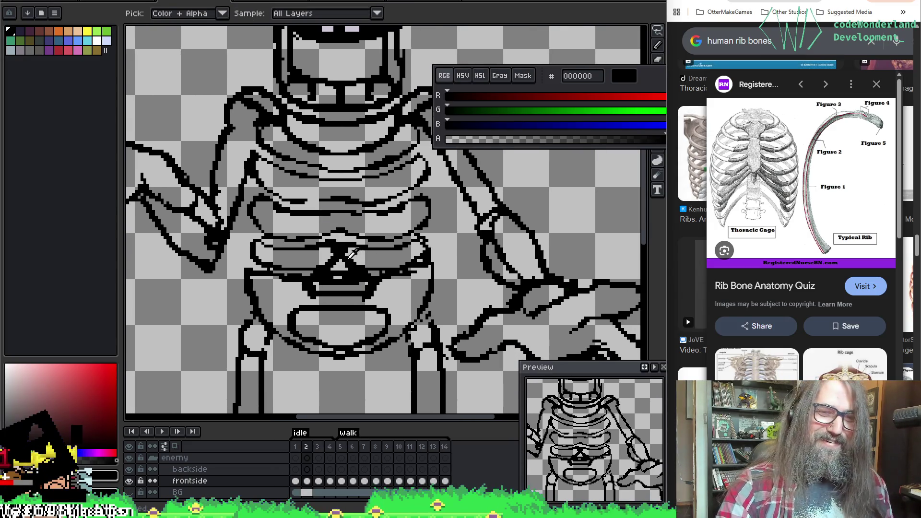
pyautogui.press('b')
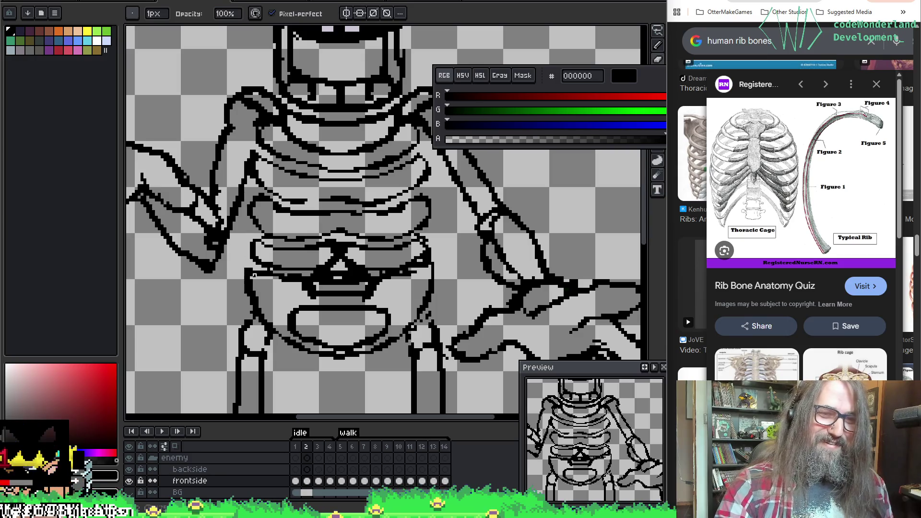
pyautogui.press('e')
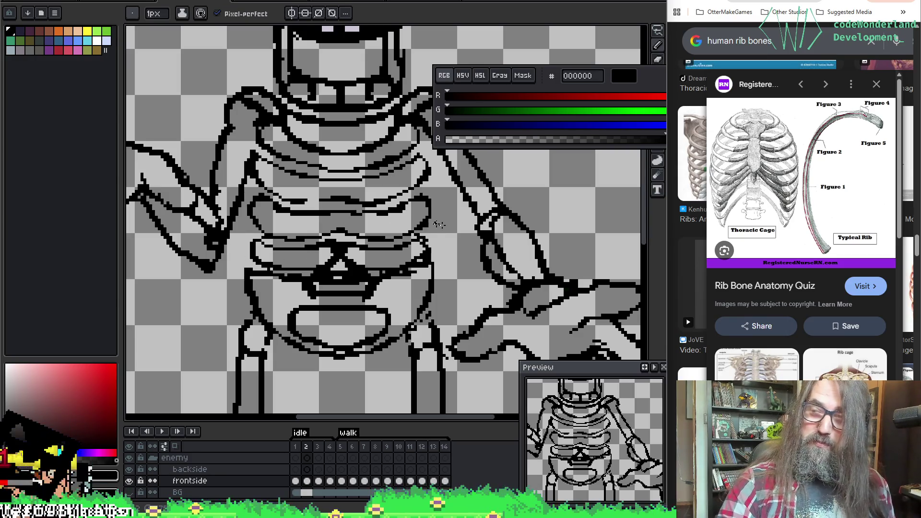
pyautogui.press('b')
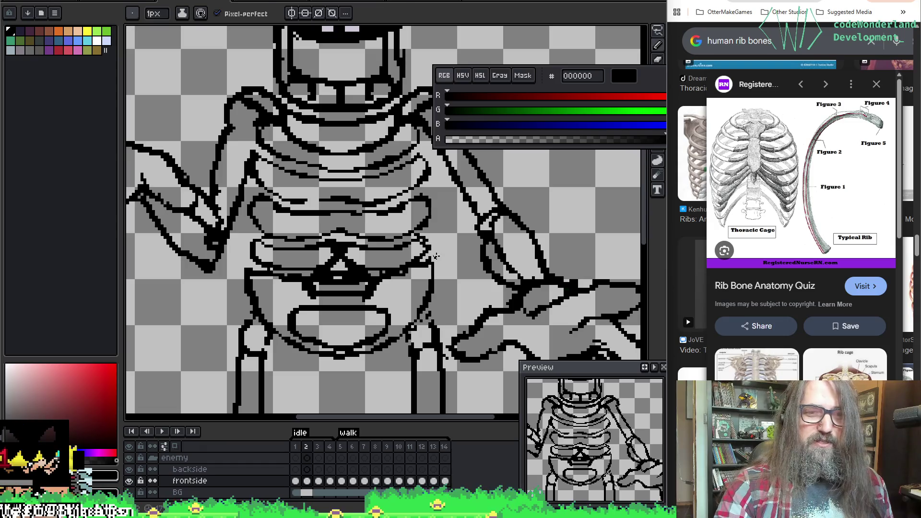
pyautogui.press('e')
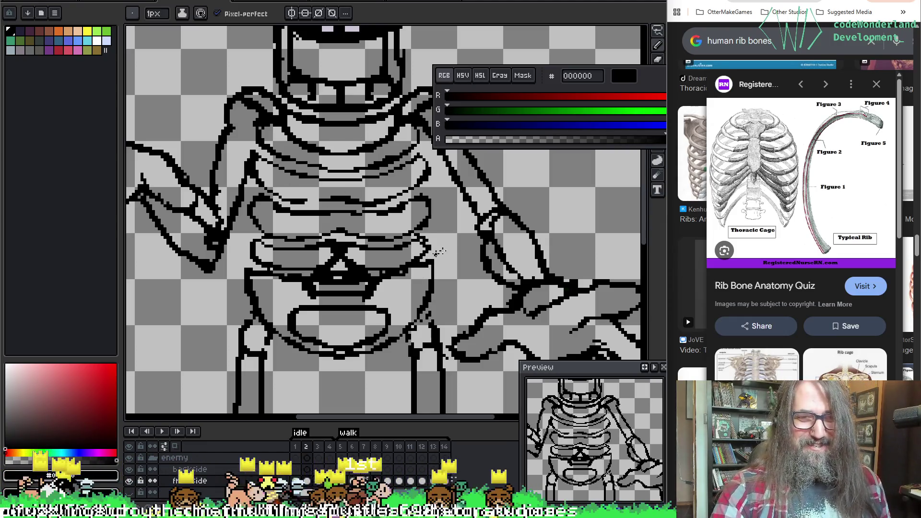
pyautogui.press('space')
pyautogui.moveTo(307, 315); pyautogui.dragTo(282, 214)
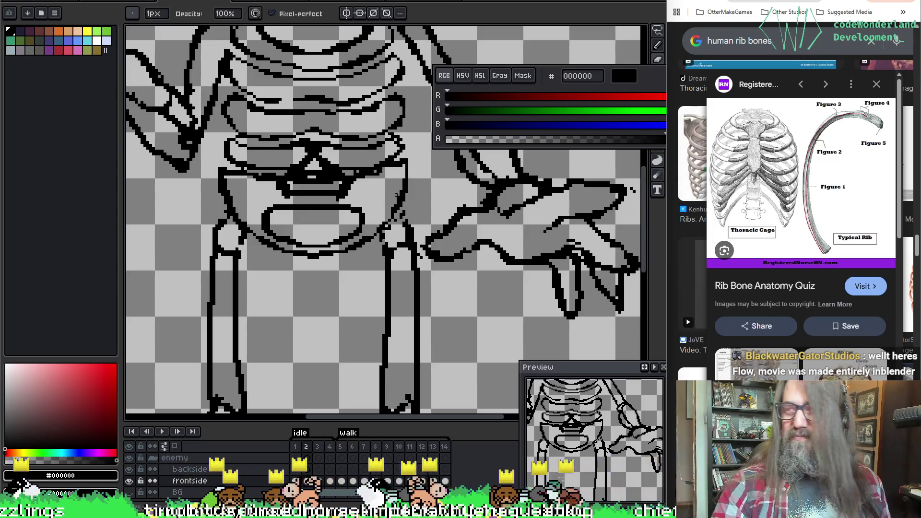
# Pan the canvas down past the pelvis until the thigh bones and knee joints fill the view.
pyautogui.moveTo(367, 284); pyautogui.dragTo(382, 270)
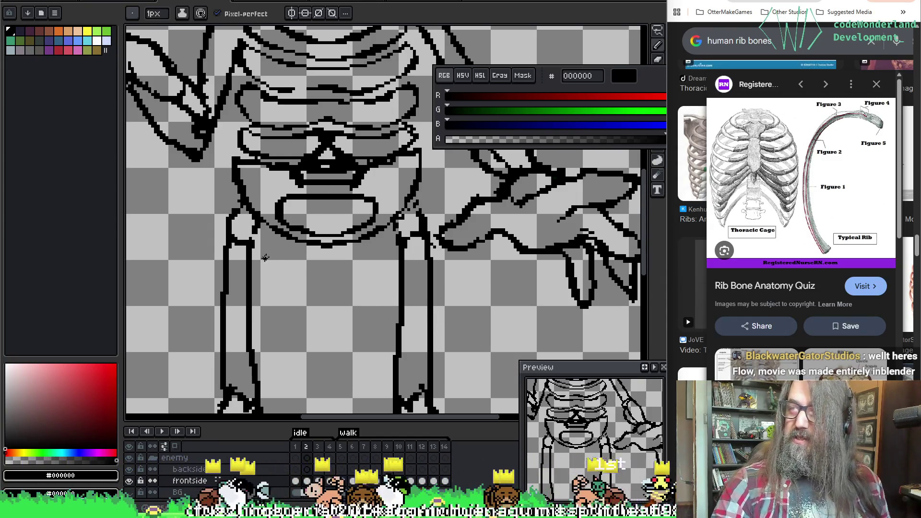
pyautogui.moveTo(139, 324); pyautogui.dragTo(156, 262)
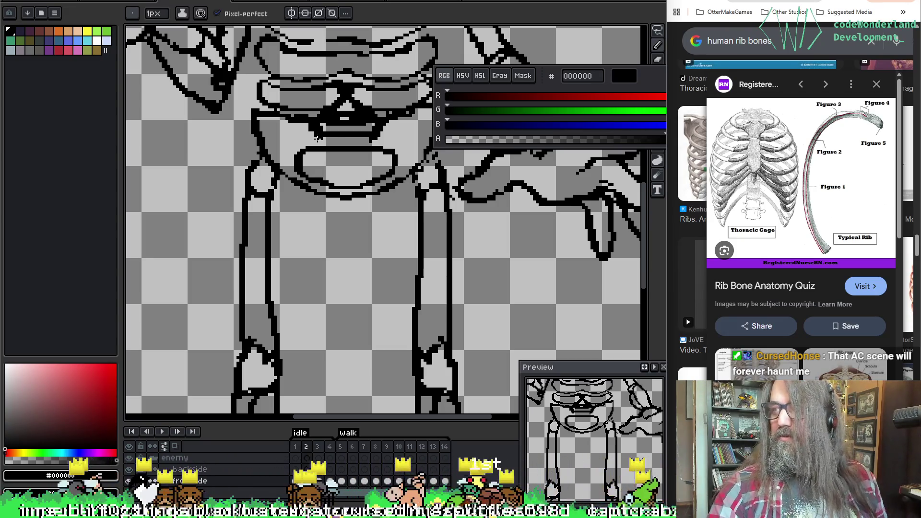
pyautogui.moveTo(457, 283); pyautogui.dragTo(387, 231)
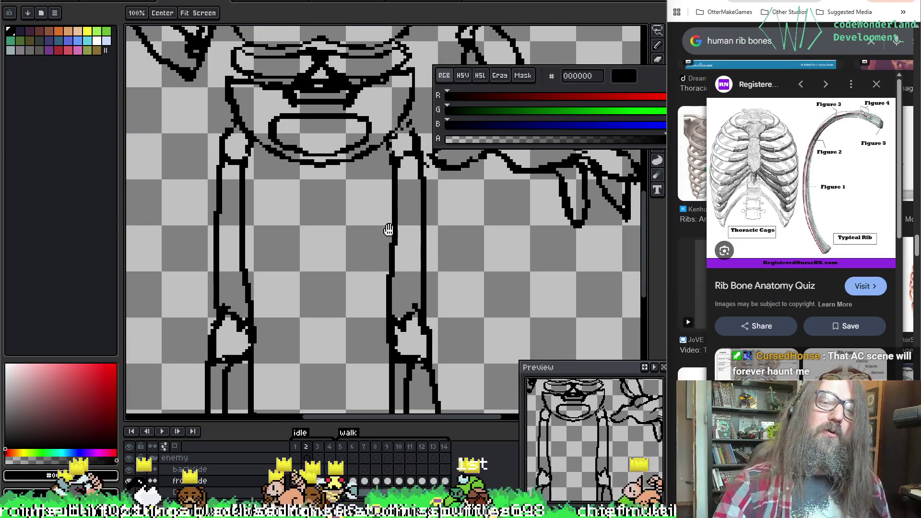
# Clean up the round black knee joints linking thighs to shins, then bring the lower shins into view.
pyautogui.moveTo(247, 312); pyautogui.dragTo(256, 224)
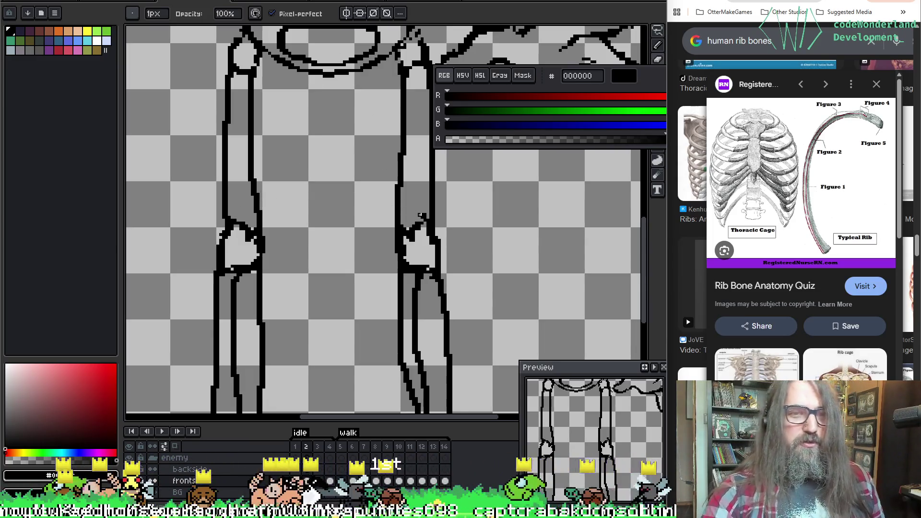
pyautogui.press('e')
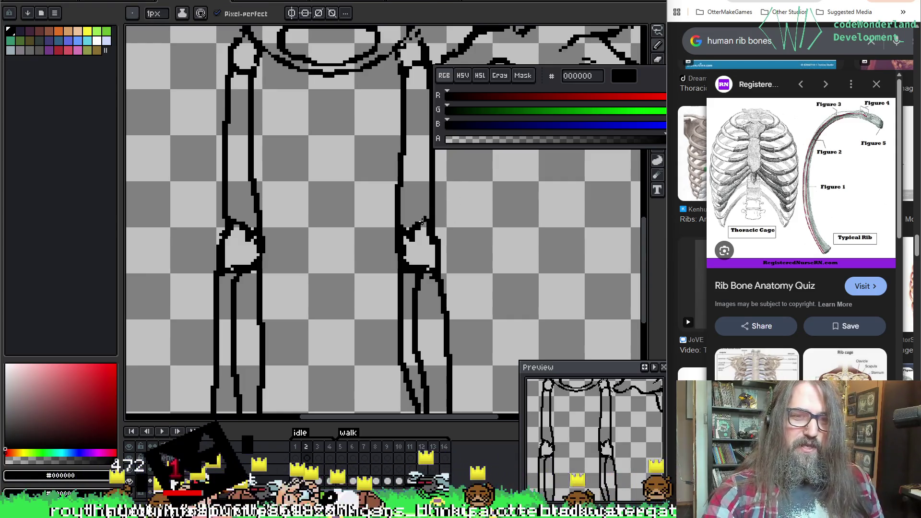
pyautogui.press('b')
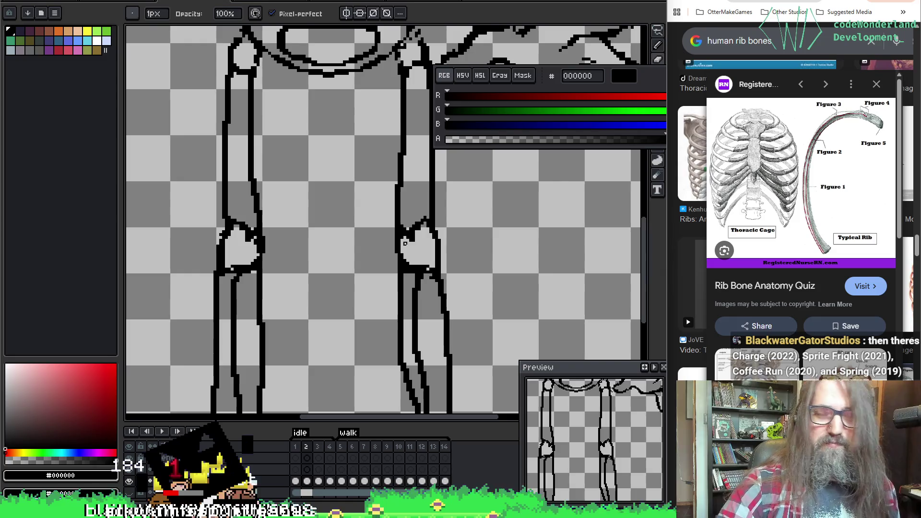
pyautogui.moveTo(278, 344); pyautogui.dragTo(266, 329)
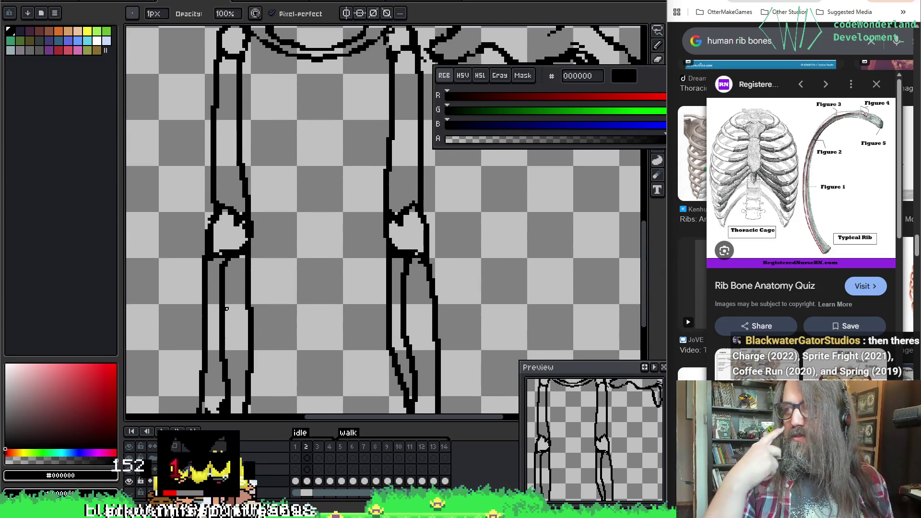
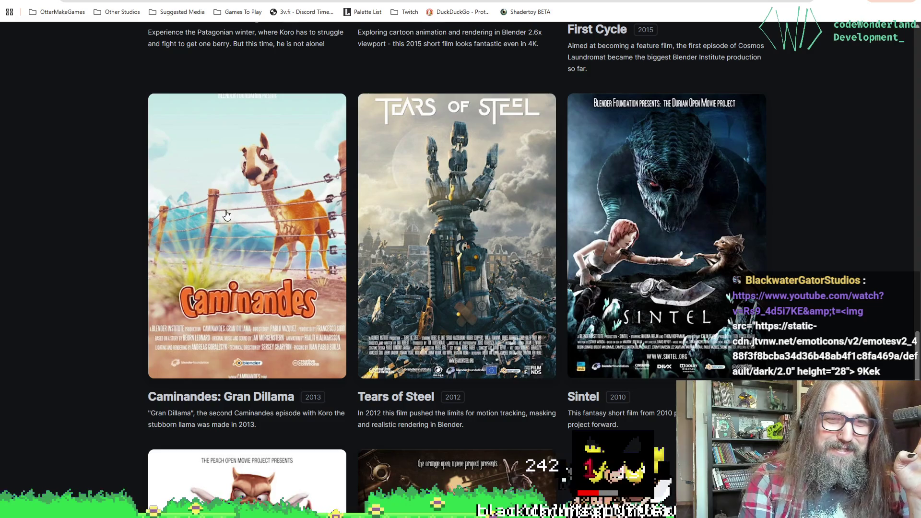
# Open the Caminandes 2: Gran Dillama video from the Caminandes project gallery, then pause it.
pyautogui.click(225, 213)
pyautogui.scroll(-5, 128, 266)
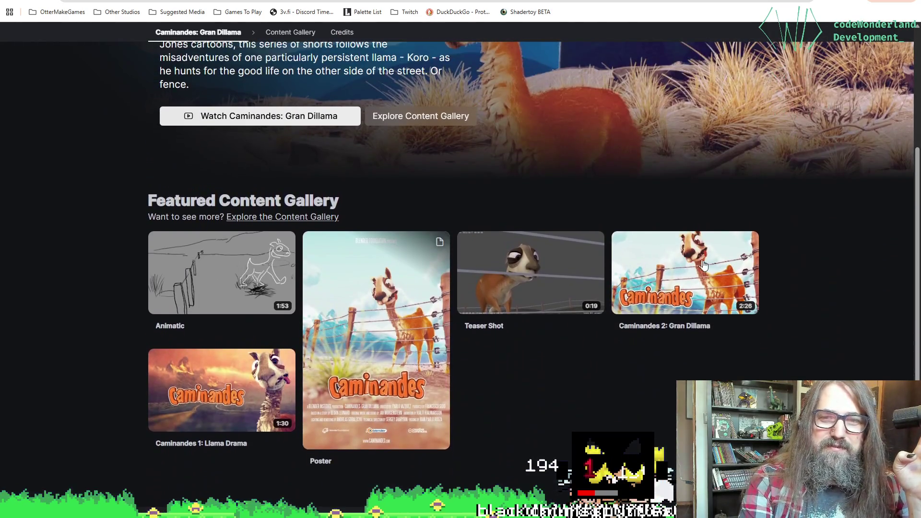
pyautogui.click(703, 265)
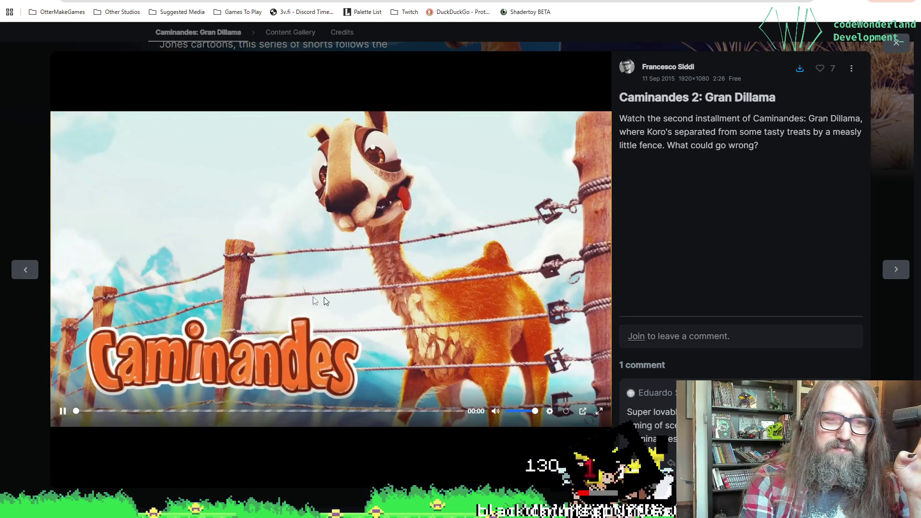
pyautogui.click(331, 269)
pyautogui.click(254, 252)
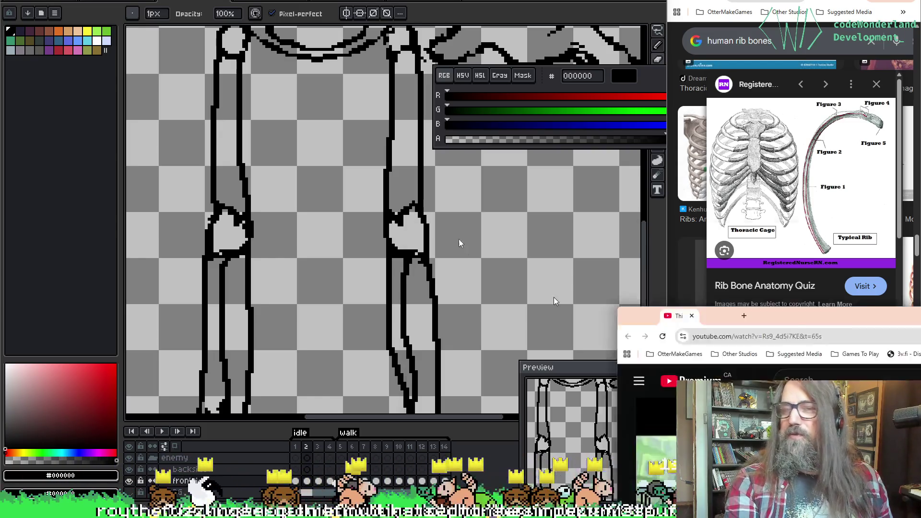
# Scroll the YouTube page briefly, then switch back to the Aseprite skeleton canvas.
pyautogui.scroll(-2, 312, 358)
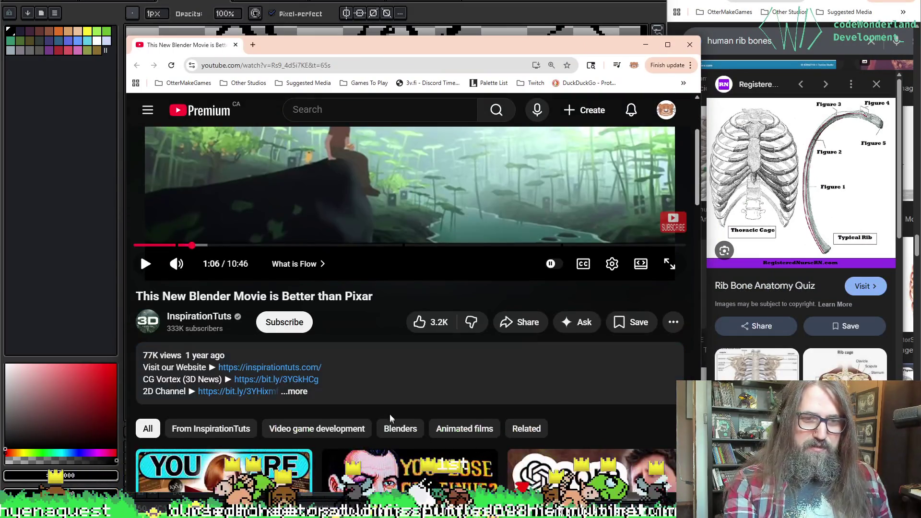
pyautogui.scroll(3, 391, 401)
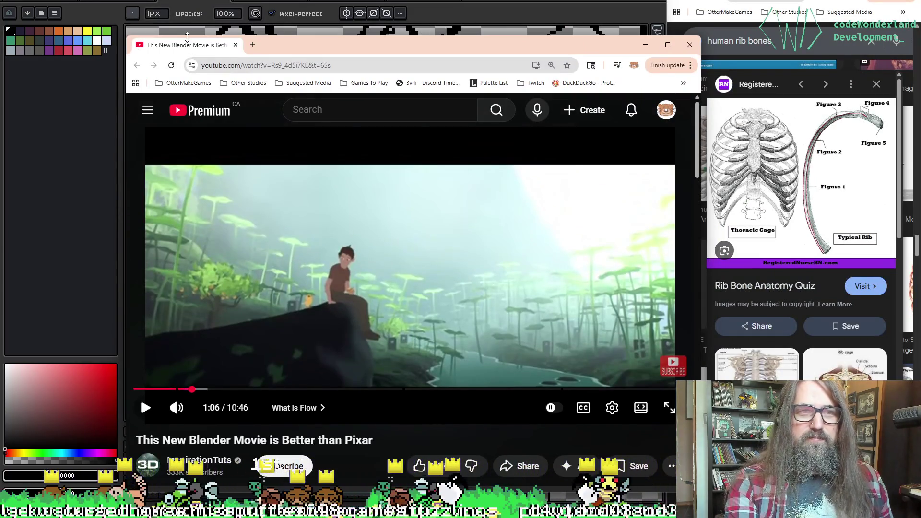
pyautogui.hotkey('alt', 'Tab')
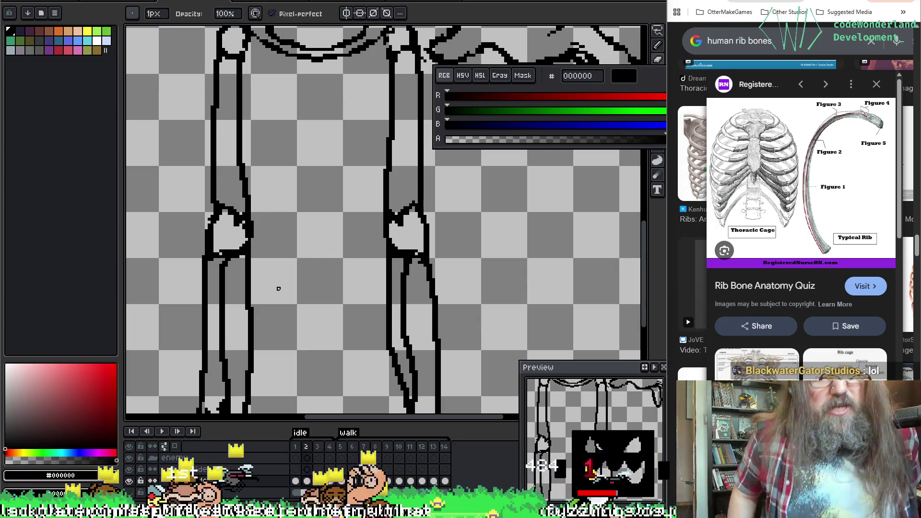
# Zoom to the outstretched hand and add black pencil pixels extending the fingertip outline.
pyautogui.scroll(-2, 328, 238)
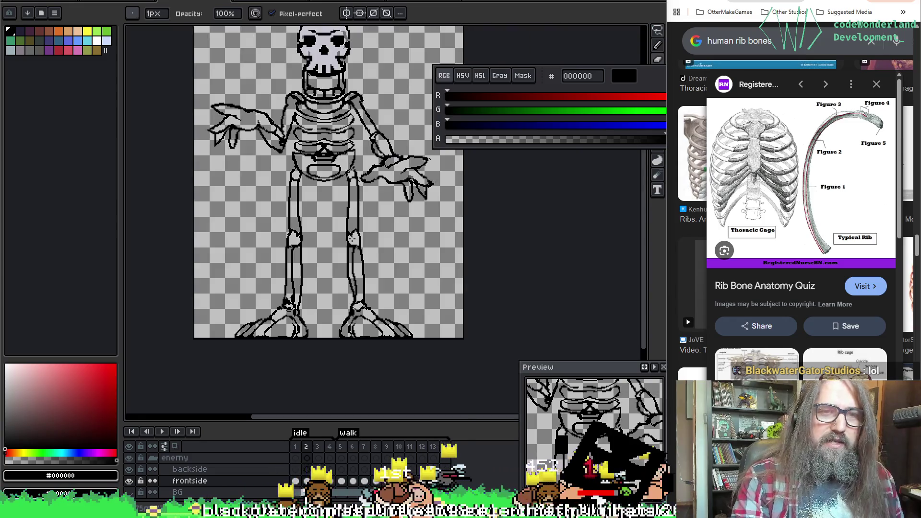
pyautogui.scroll(4, 389, 227)
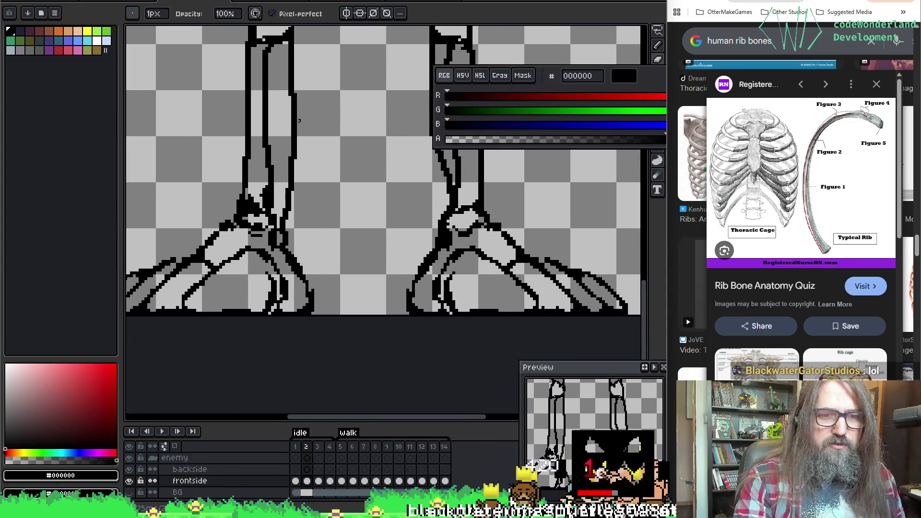
pyautogui.moveTo(264, 109); pyautogui.dragTo(264, 234)
pyautogui.scroll(10, 264, 234)
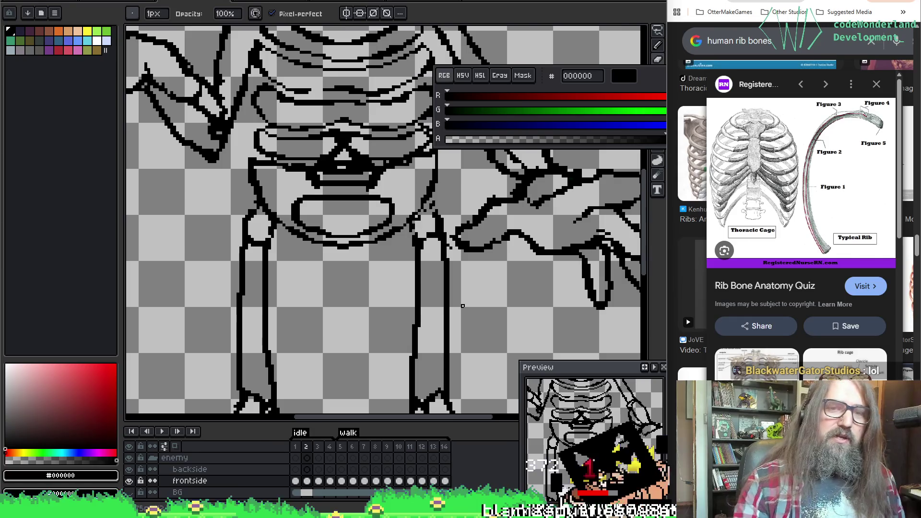
pyautogui.hscroll(1, 433, 236)
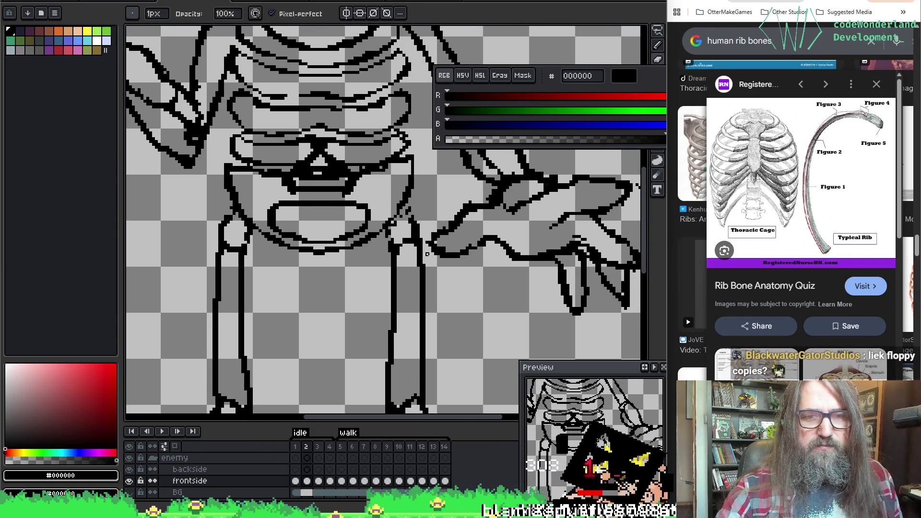
pyautogui.hscroll(8, 427, 254)
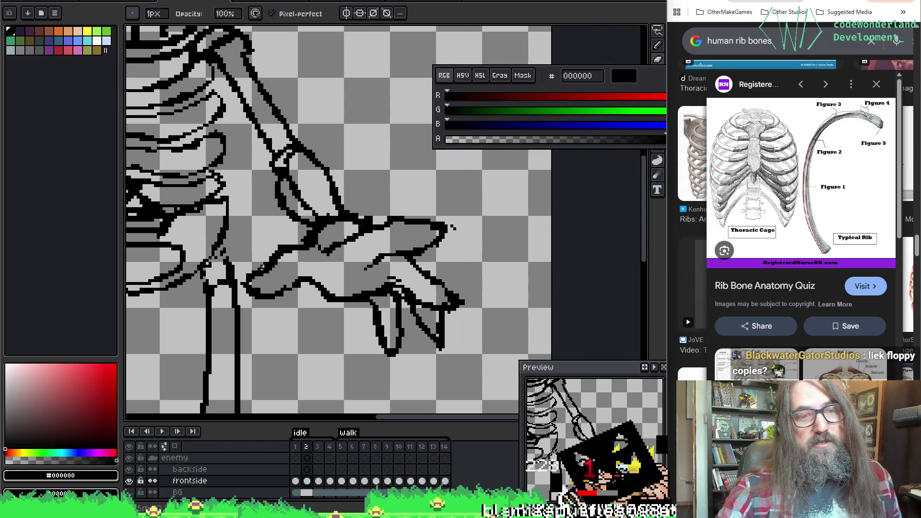
pyautogui.moveTo(451, 226); pyautogui.dragTo(457, 229)
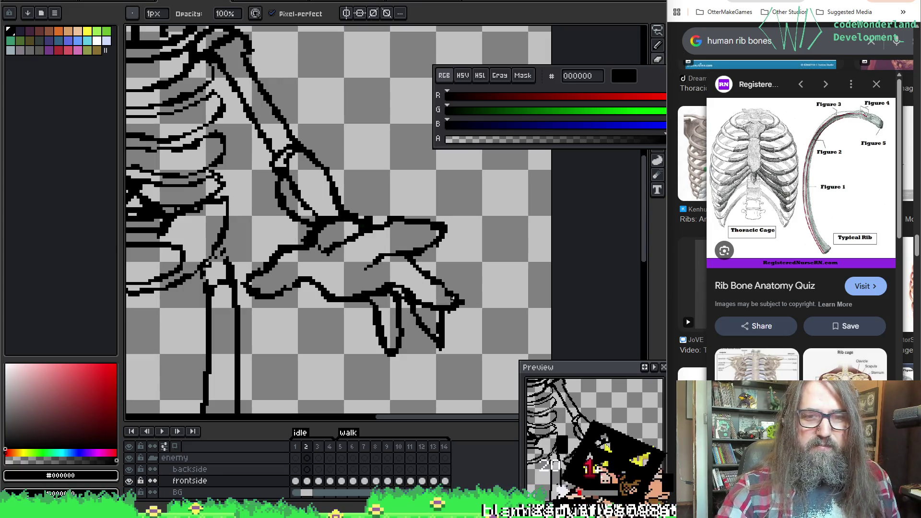
pyautogui.press('e')
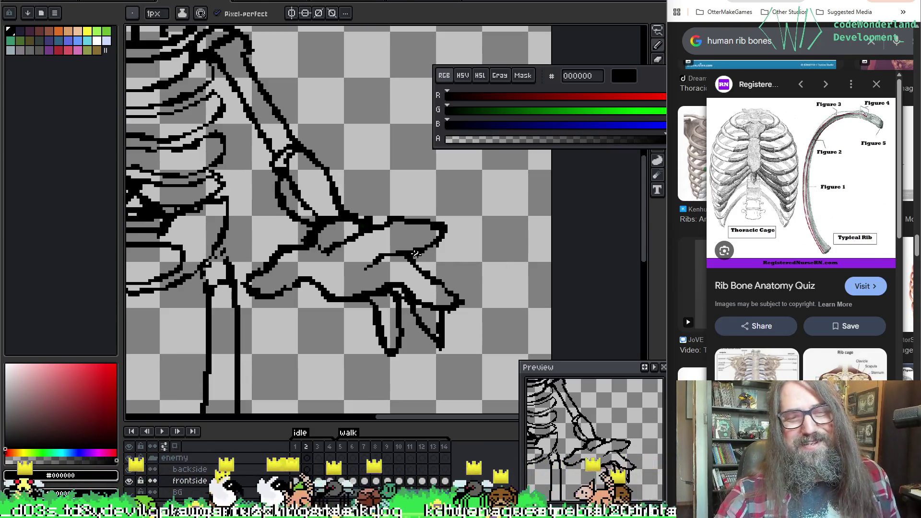
# Add short dark diagonal strokes across the hand, undoing a misplaced one.
pyautogui.moveTo(380, 229)
pyautogui.mouseDown()
pyautogui.moveTo(366, 250)
pyautogui.moveTo(330, 200)
pyautogui.mouseUp()
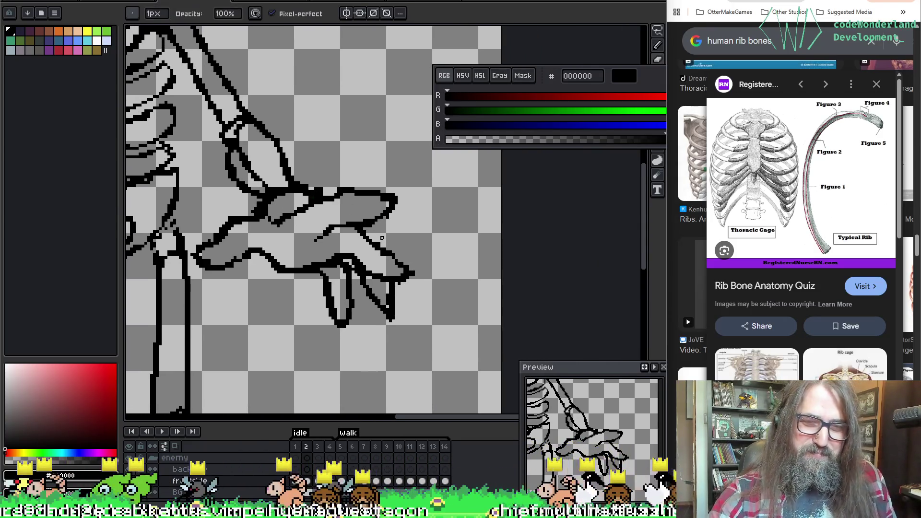
pyautogui.moveTo(365, 229); pyautogui.dragTo(384, 259)
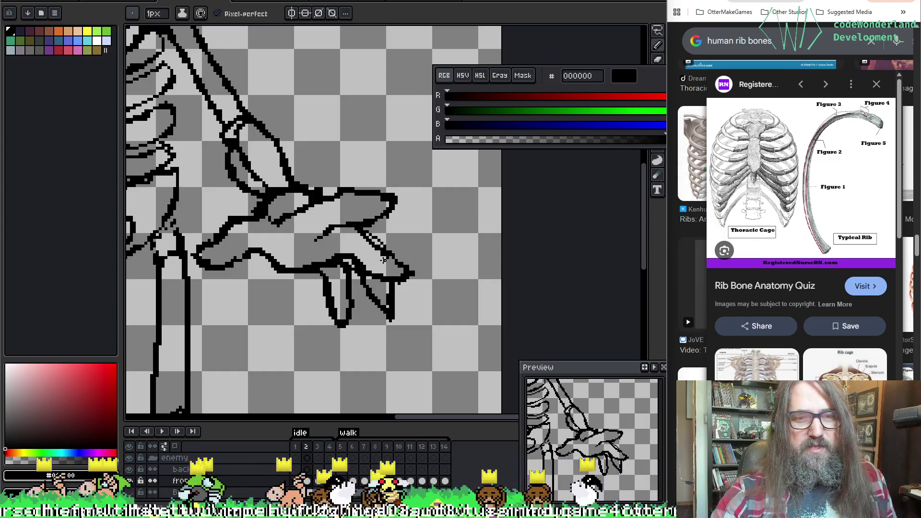
pyautogui.moveTo(365, 303); pyautogui.dragTo(402, 324)
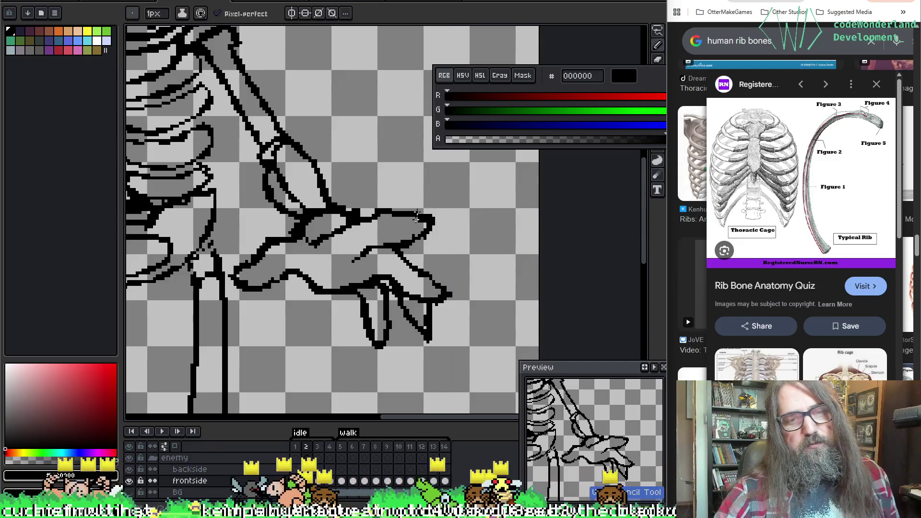
pyautogui.moveTo(402, 253); pyautogui.dragTo(420, 273)
pyautogui.hotkey('ctrl', 'z')
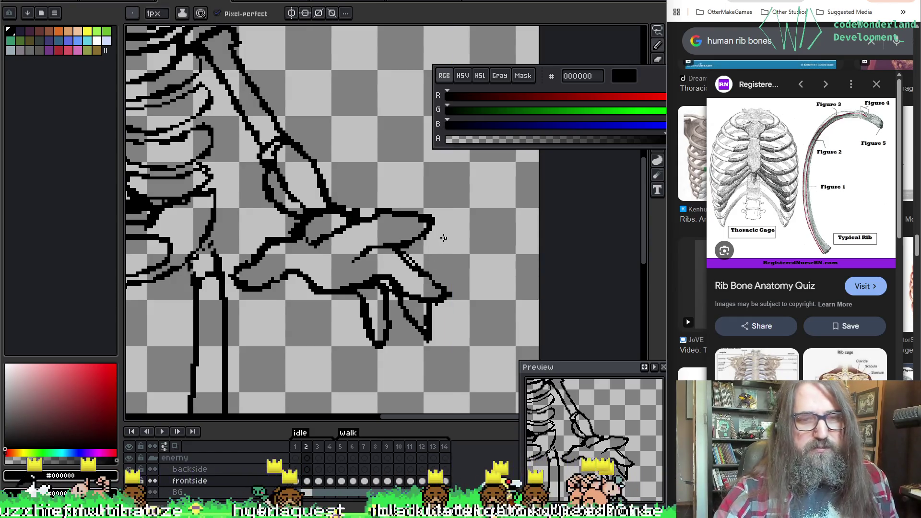
# Touch up the lines between the fingers with pencil and eraser, then pan to the skull.
pyautogui.scroll(-2, 444, 239)
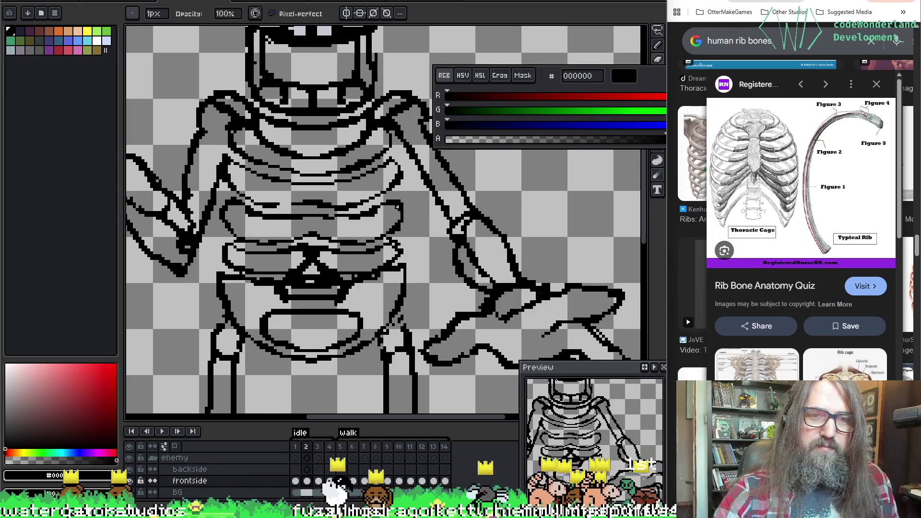
pyautogui.press('b')
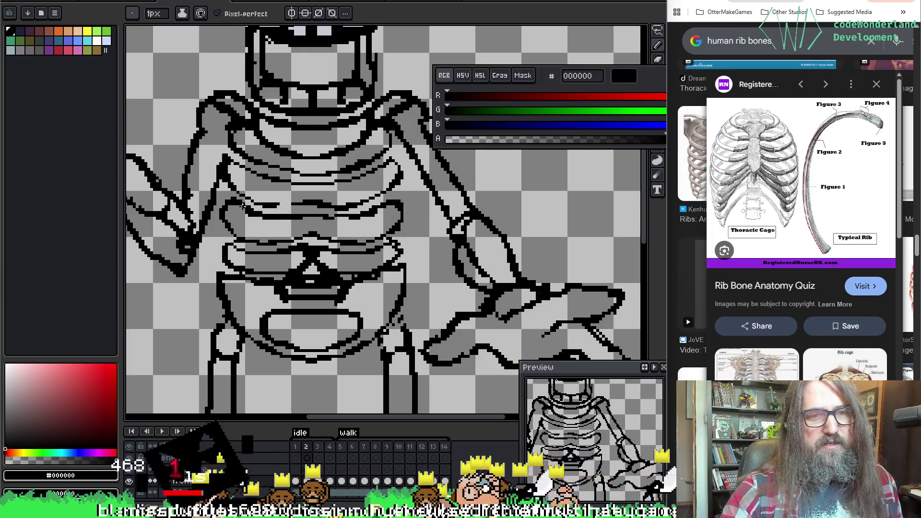
pyautogui.press('e')
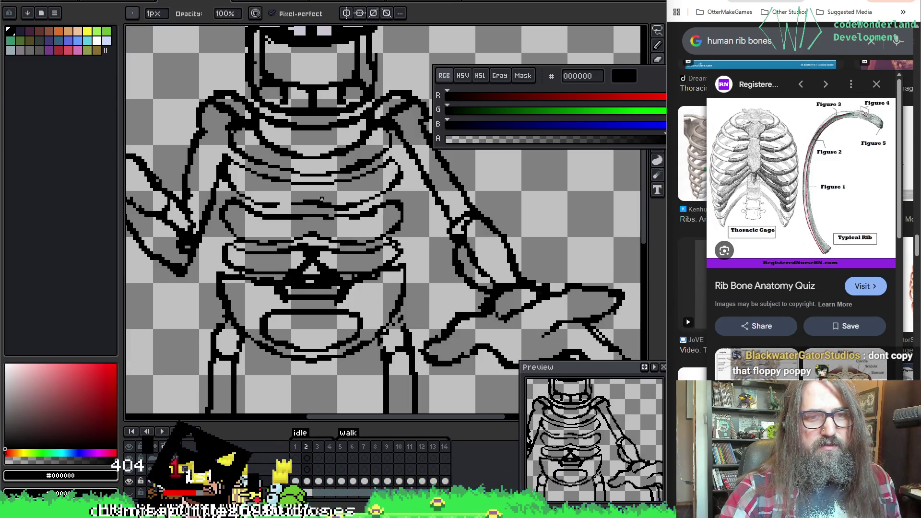
pyautogui.press('b')
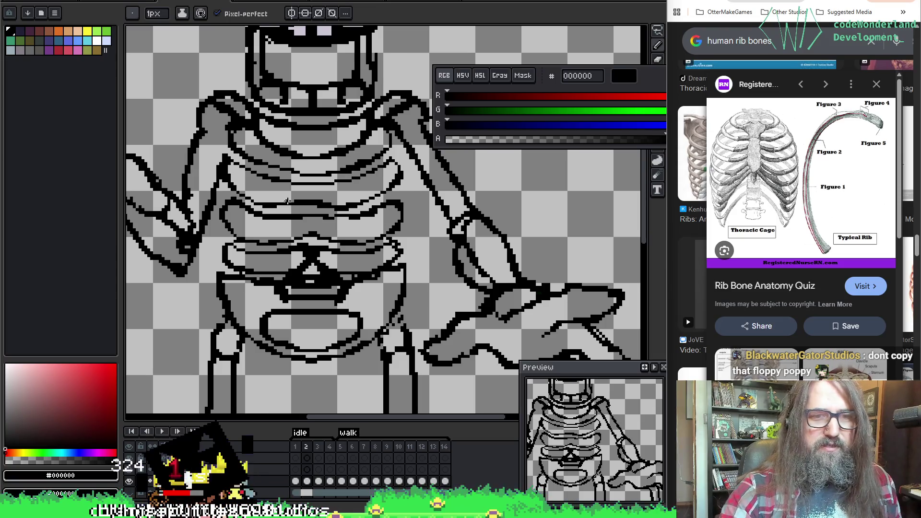
pyautogui.scroll(-1, 362, 198)
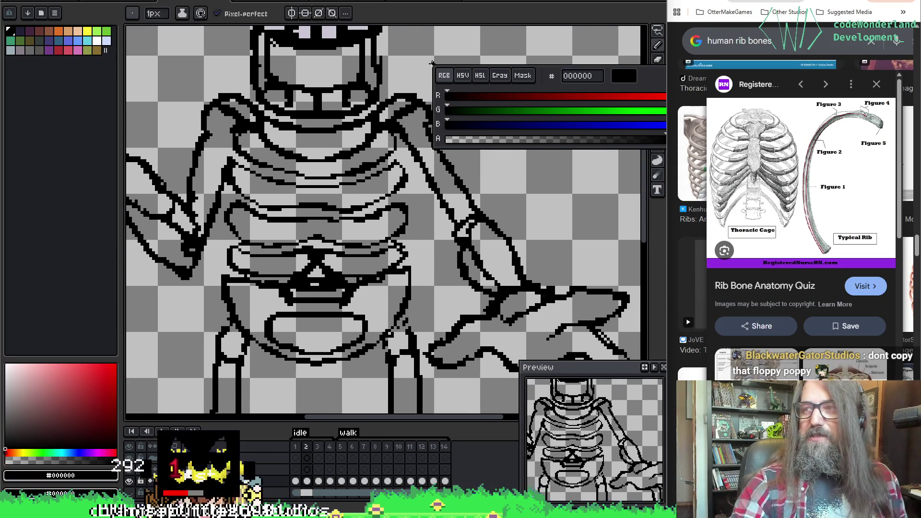
pyautogui.press('space')
pyautogui.moveTo(439, 140); pyautogui.dragTo(456, 197)
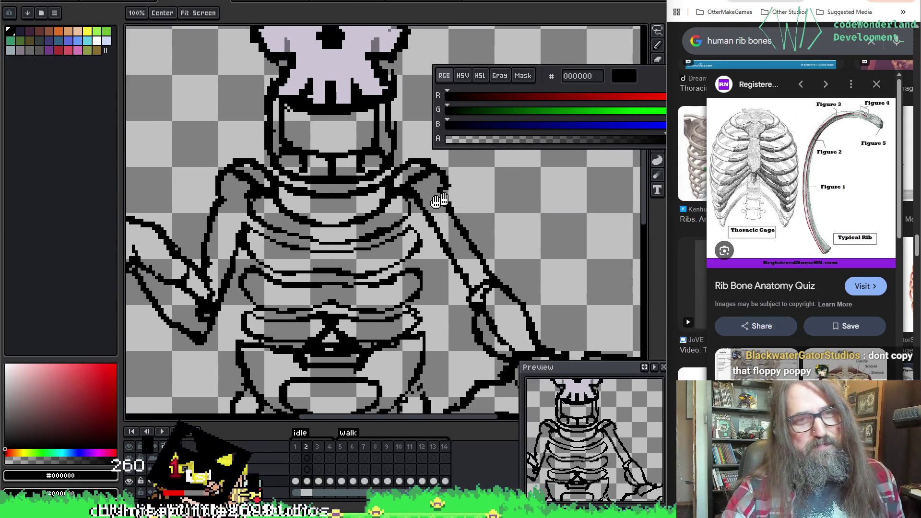
# Clean the arm outline with short diagonal strokes and enlarge the brush to 3px.
pyautogui.moveTo(274, 131)
pyautogui.mouseDown()
pyautogui.moveTo(298, 168)
pyautogui.moveTo(300, 193)
pyautogui.moveTo(248, 242)
pyautogui.moveTo(281, 206)
pyautogui.moveTo(281, 215)
pyautogui.mouseUp()
pyautogui.press('e')
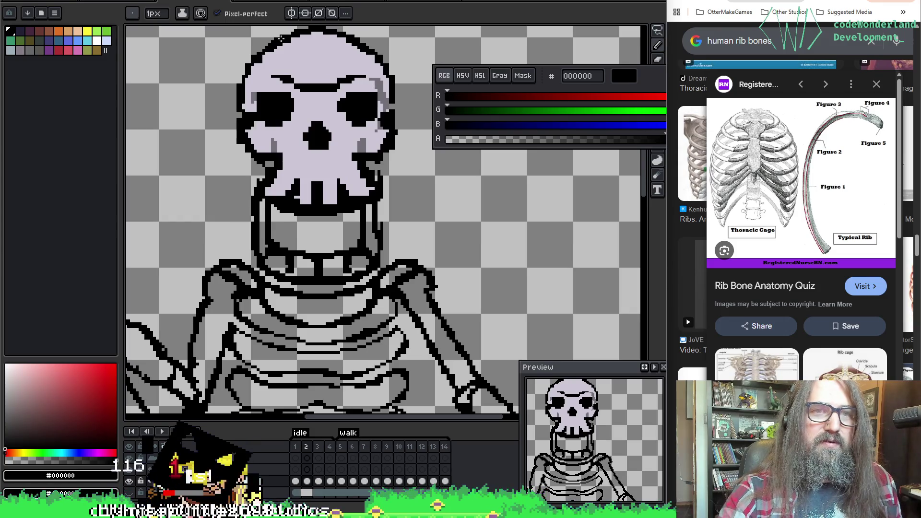
pyautogui.scroll(-5, 385, 127)
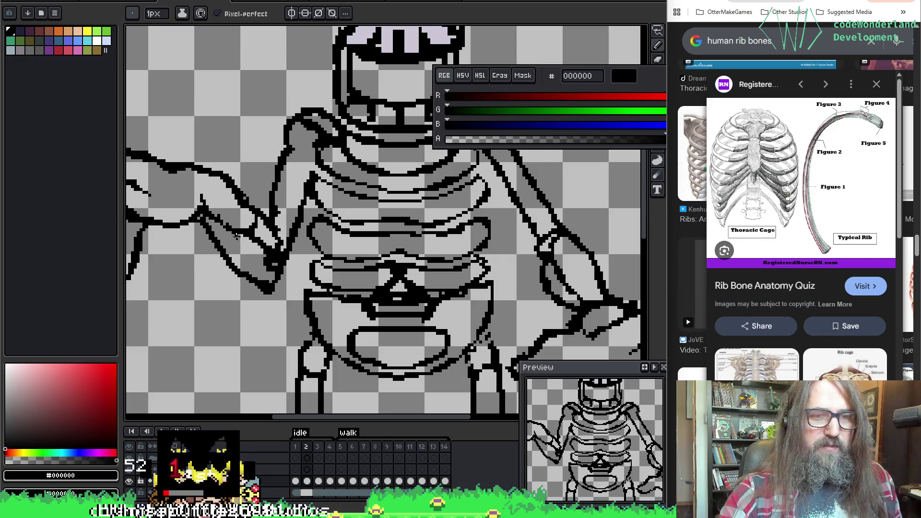
pyautogui.moveTo(236, 235); pyautogui.dragTo(272, 269)
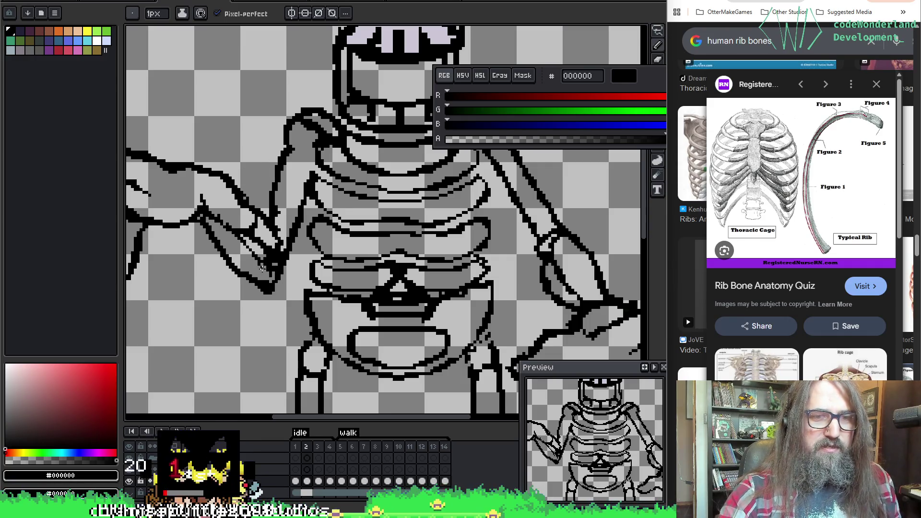
pyautogui.moveTo(240, 237); pyautogui.dragTo(255, 252)
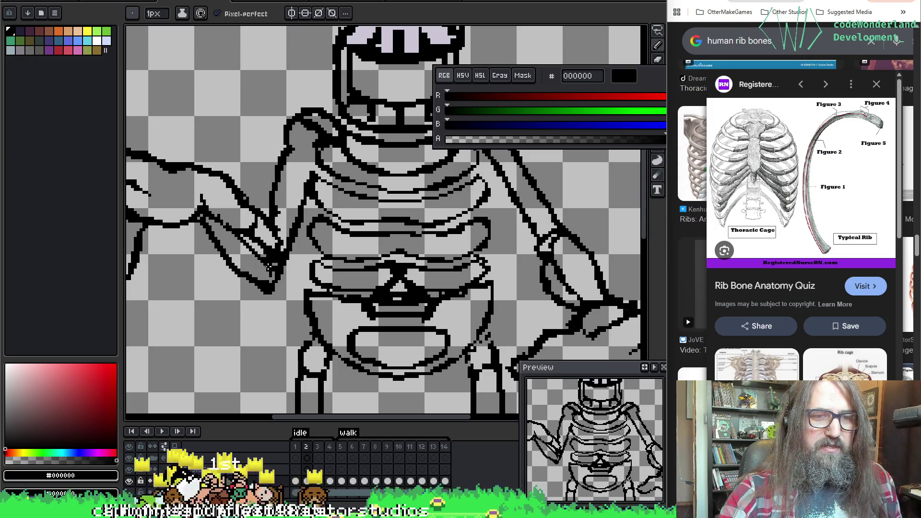
pyautogui.press('+')
pyautogui.press('+')
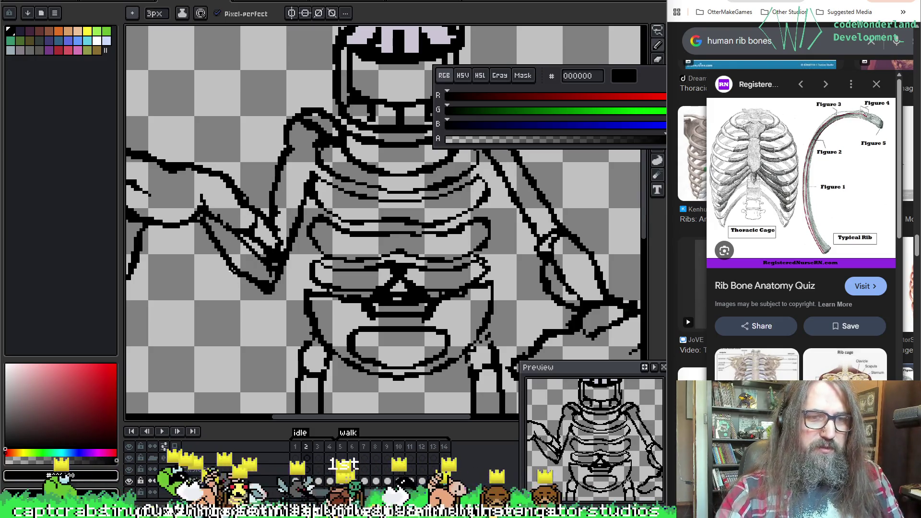
# Pan down to the thigh bones and knees and switch to the 1px black pencil.
pyautogui.moveTo(309, 291); pyautogui.dragTo(317, 218)
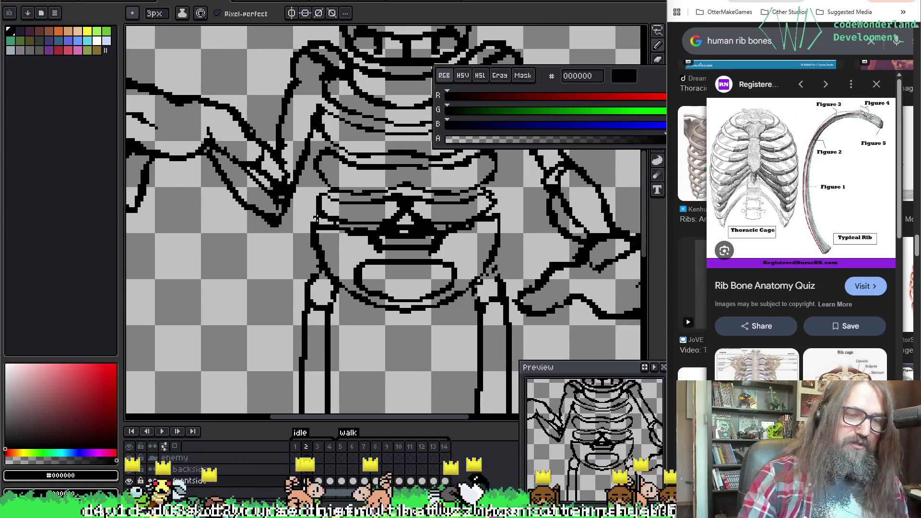
pyautogui.moveTo(355, 323); pyautogui.dragTo(291, 225)
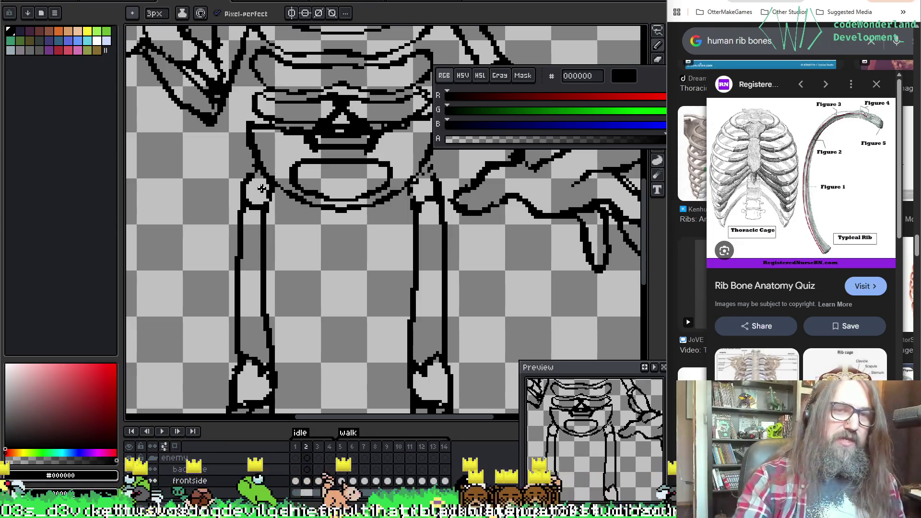
pyautogui.moveTo(257, 323)
pyautogui.mouseDown()
pyautogui.moveTo(243, 208)
pyautogui.moveTo(336, 158)
pyautogui.mouseUp()
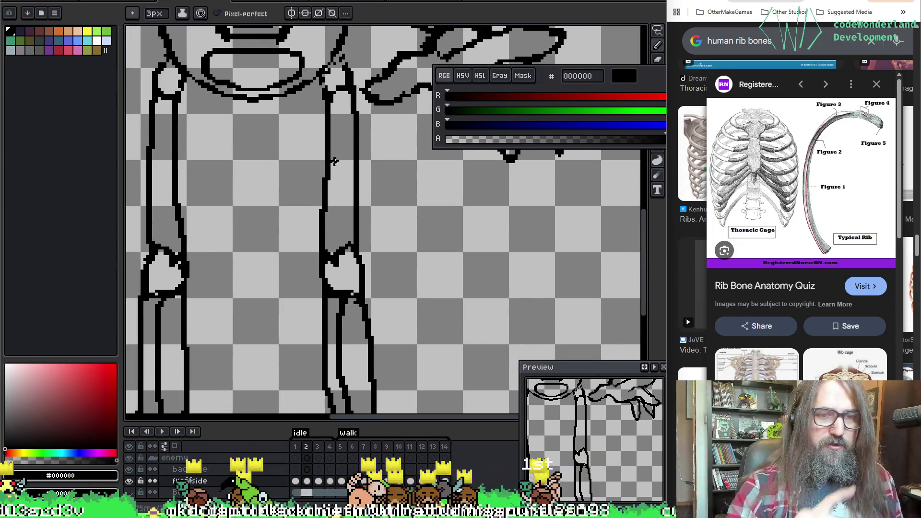
pyautogui.moveTo(393, 312); pyautogui.dragTo(425, 182)
pyautogui.press('b')
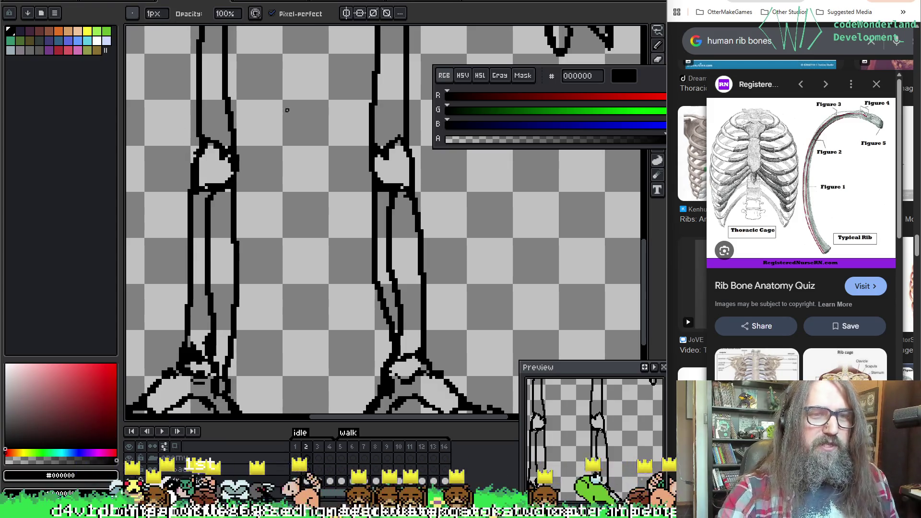
# Redraw the pelvis and hip-joint outlines, erasing stray black pixels.
pyautogui.moveTo(361, 150)
pyautogui.mouseDown()
pyautogui.moveTo(249, 247)
pyautogui.moveTo(343, 220)
pyautogui.moveTo(475, 347)
pyautogui.mouseUp()
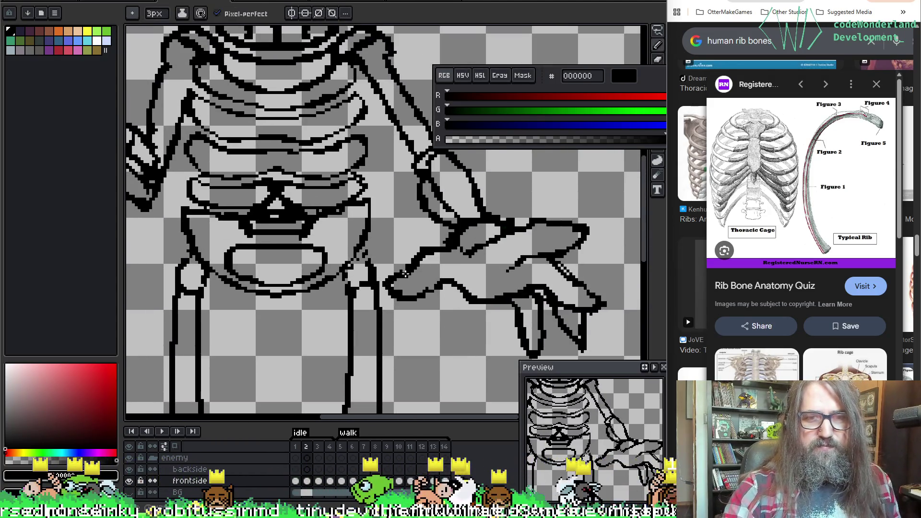
pyautogui.press('b')
pyautogui.press('e')
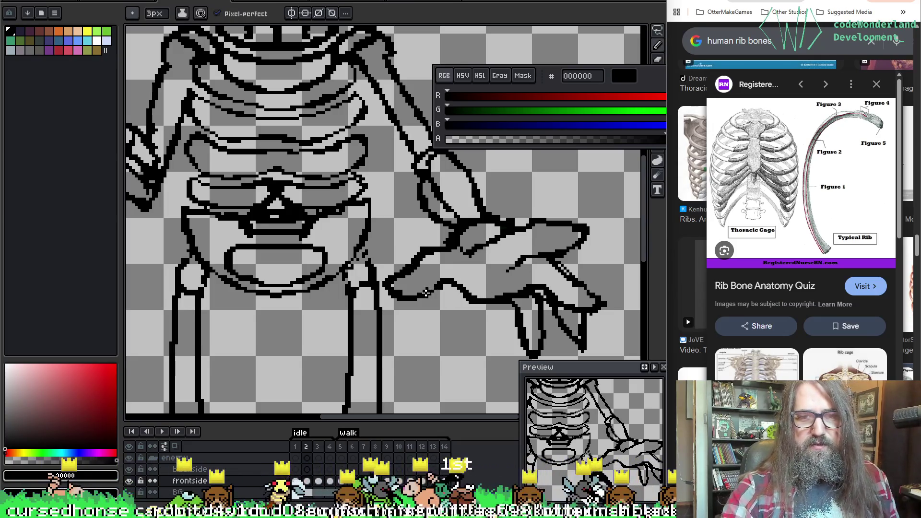
pyautogui.press('b')
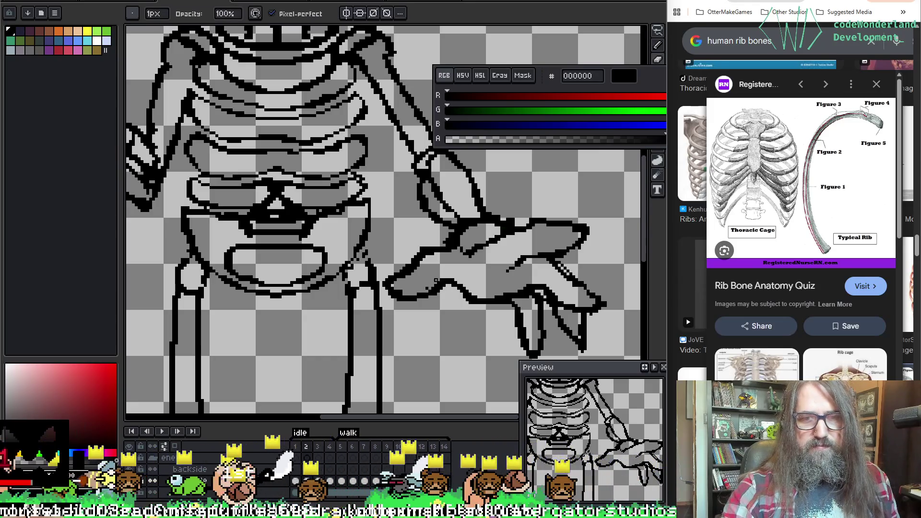
pyautogui.press('e')
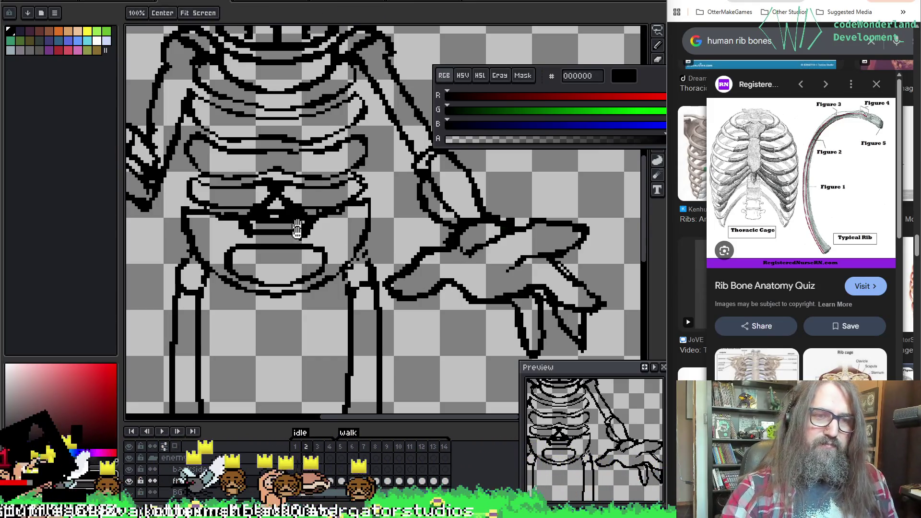
pyautogui.scroll(-1, 340, 270)
pyautogui.press('z')
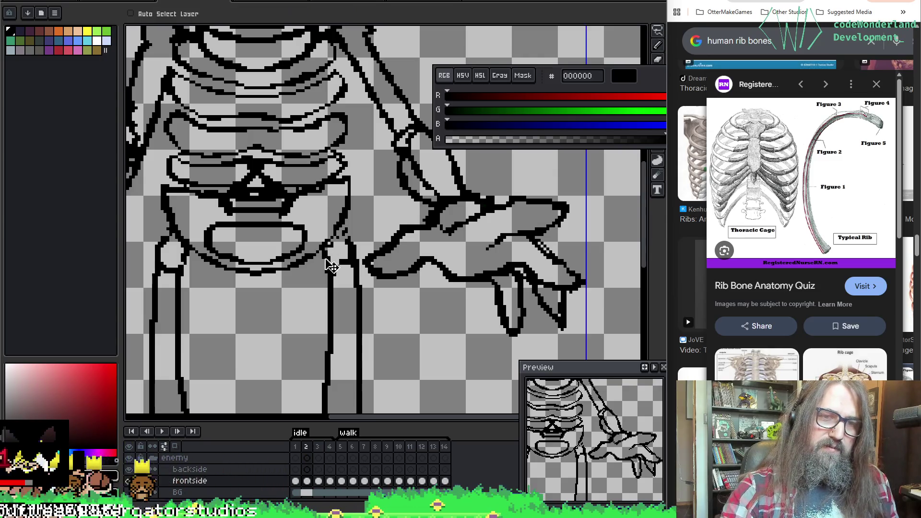
pyautogui.press('e')
pyautogui.press('b')
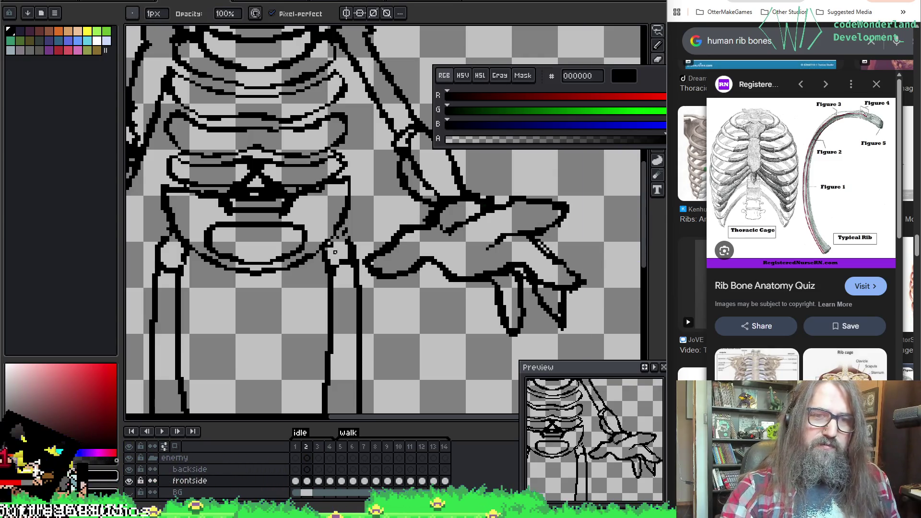
pyautogui.press('e')
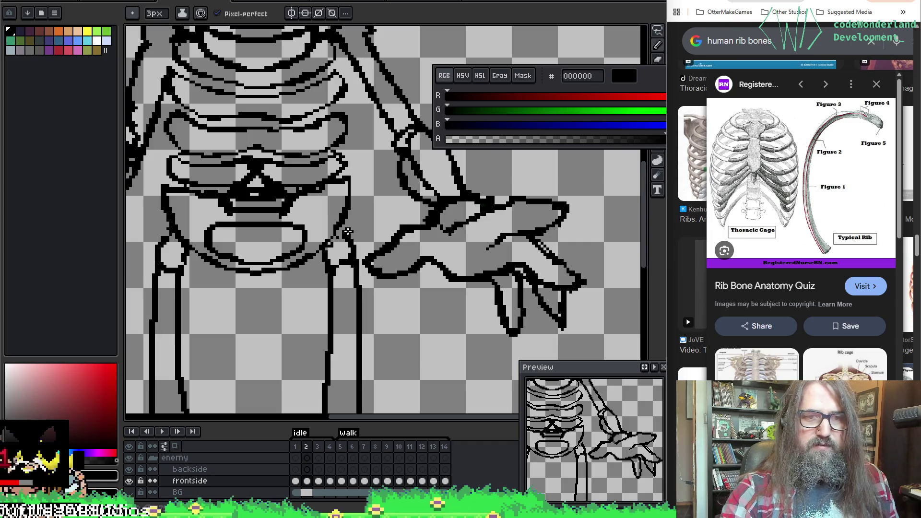
pyautogui.press('b')
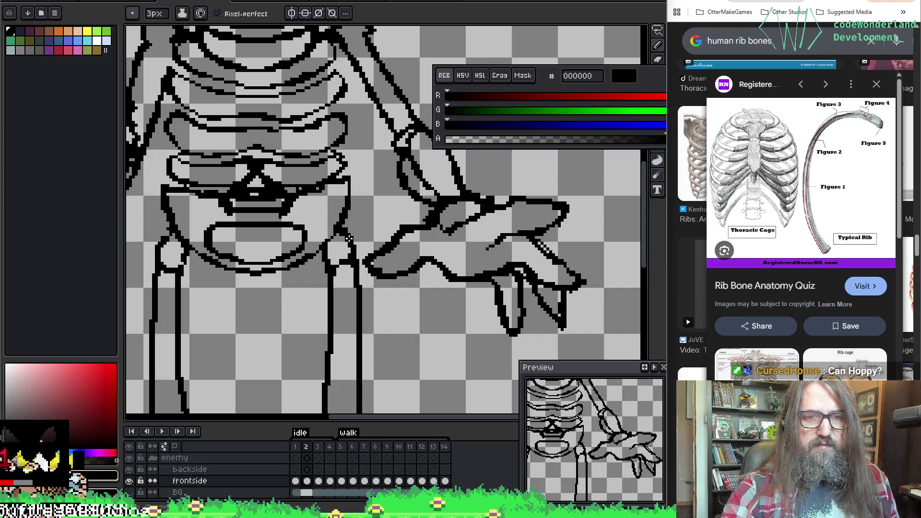
pyautogui.press('e')
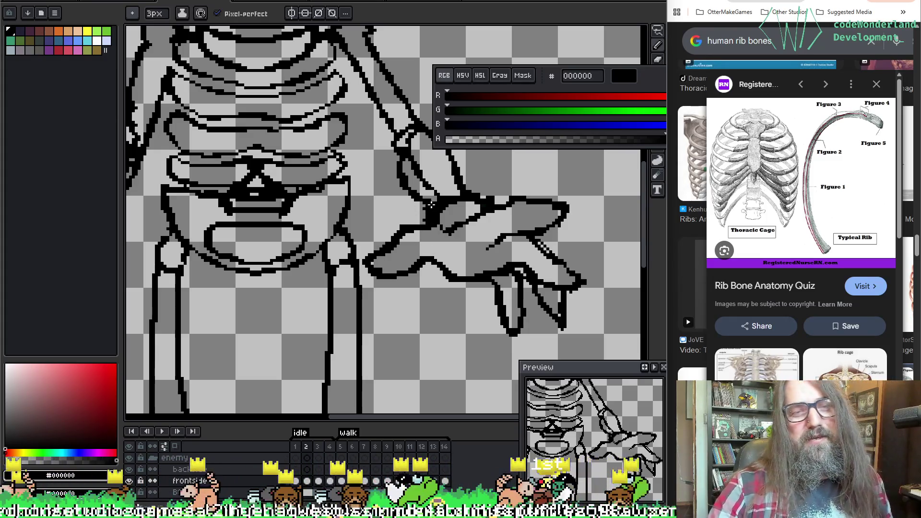
# Tidy the right arm and hand lines, then zoom out to view the whole skeleton.
pyautogui.press('b')
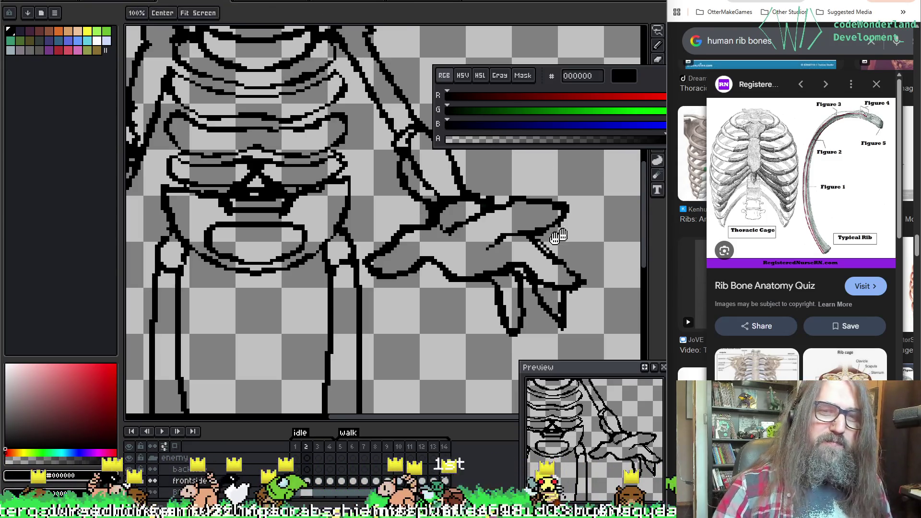
pyautogui.scroll(3, 477, 226)
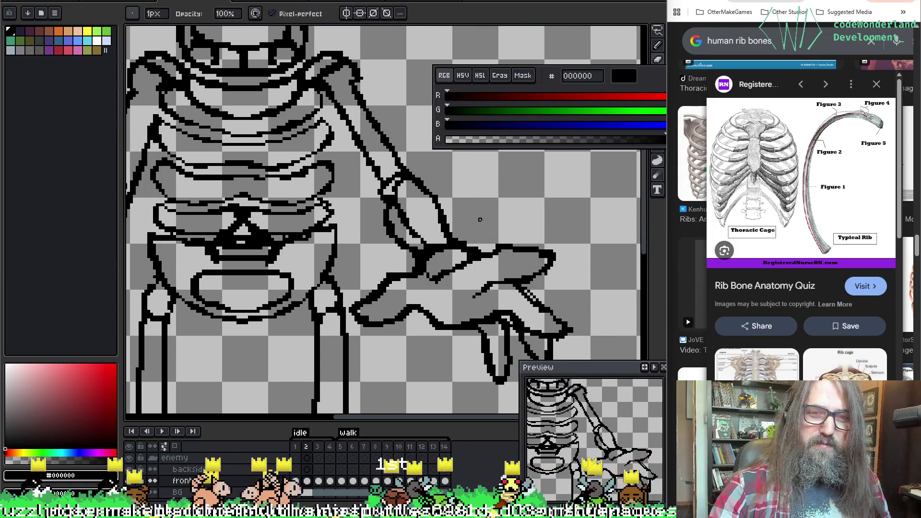
pyautogui.press('e')
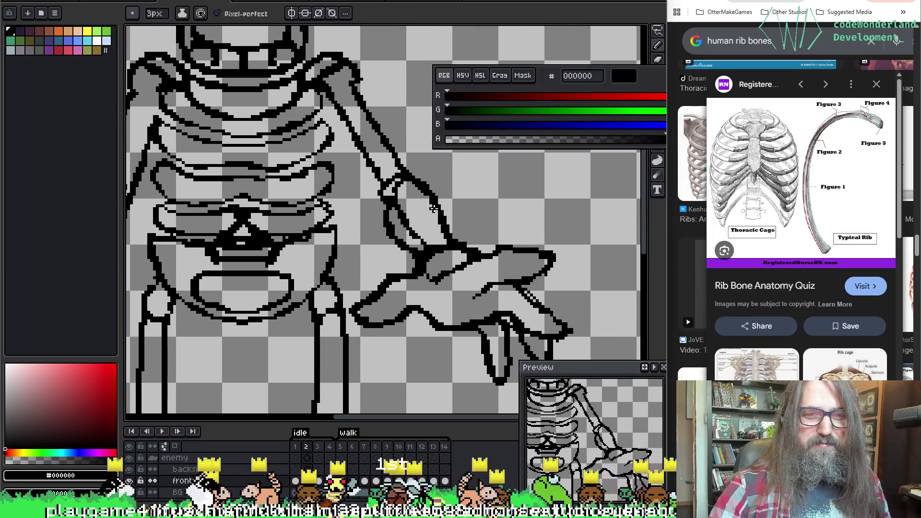
pyautogui.press('b')
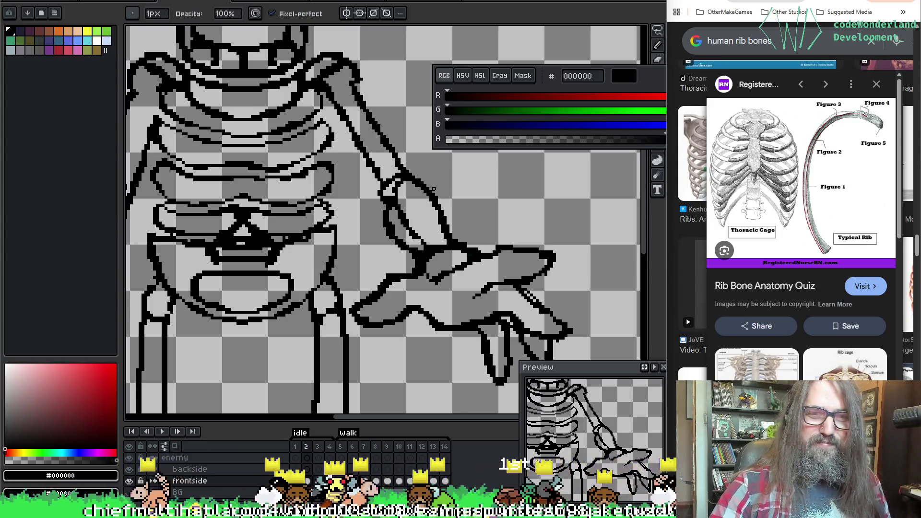
pyautogui.scroll(3, 431, 175)
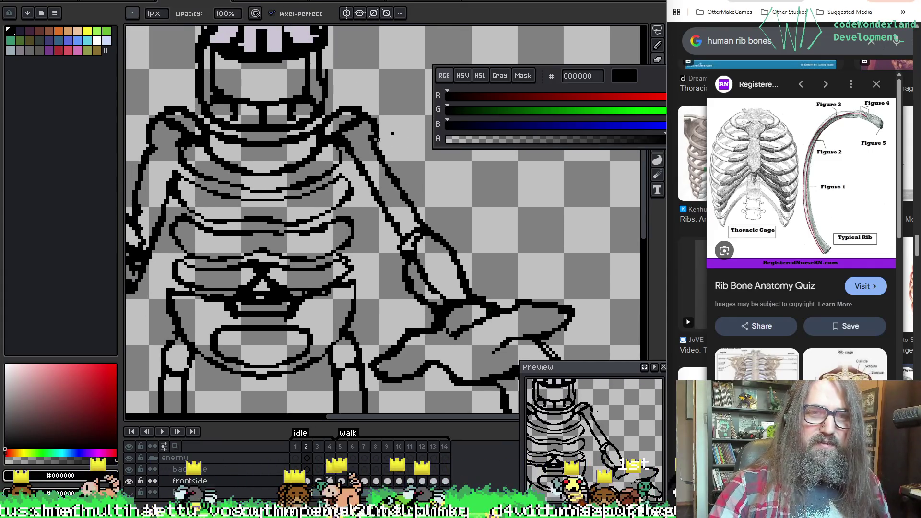
pyautogui.scroll(-4, 405, 105)
pyautogui.scroll(2, 294, 233)
pyautogui.scroll(2, 294, 233)
pyautogui.scroll(-3, 499, 327)
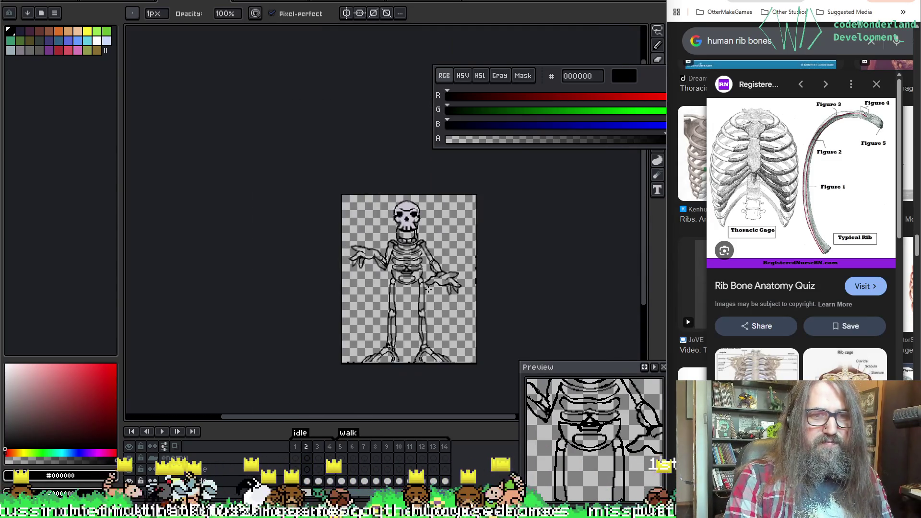
# Zoom onto the skull and ribs on frame 3 and turn on Onion Skin with F3.
pyautogui.scroll(2, 499, 327)
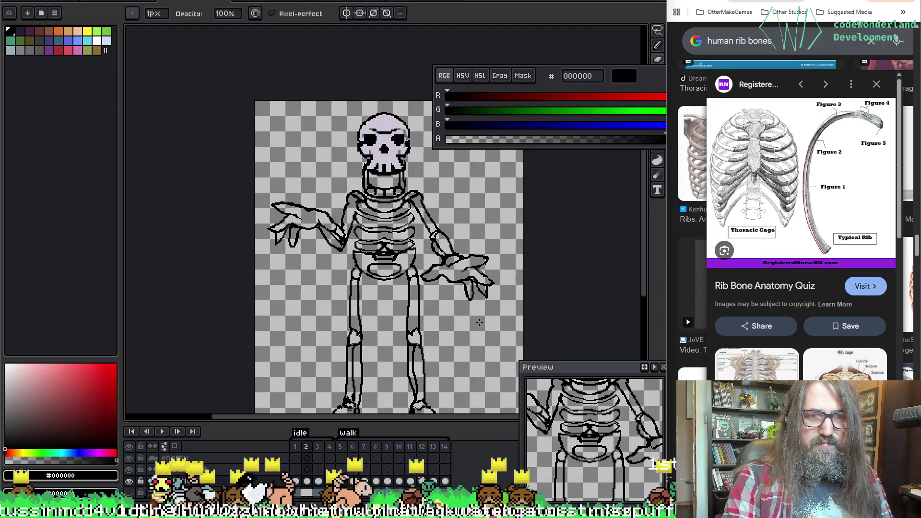
pyautogui.scroll(1, 471, 322)
pyautogui.scroll(-3, 459, 326)
pyautogui.scroll(2, 460, 326)
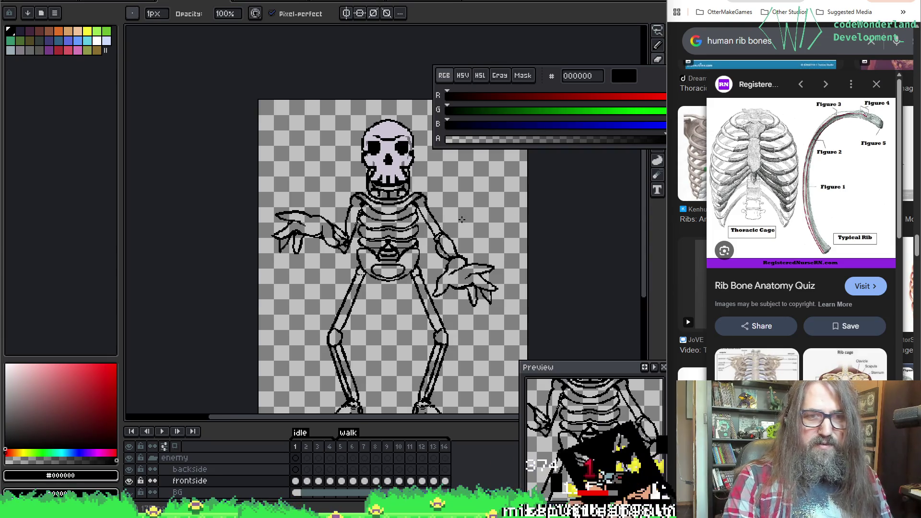
pyautogui.scroll(3, 390, 195)
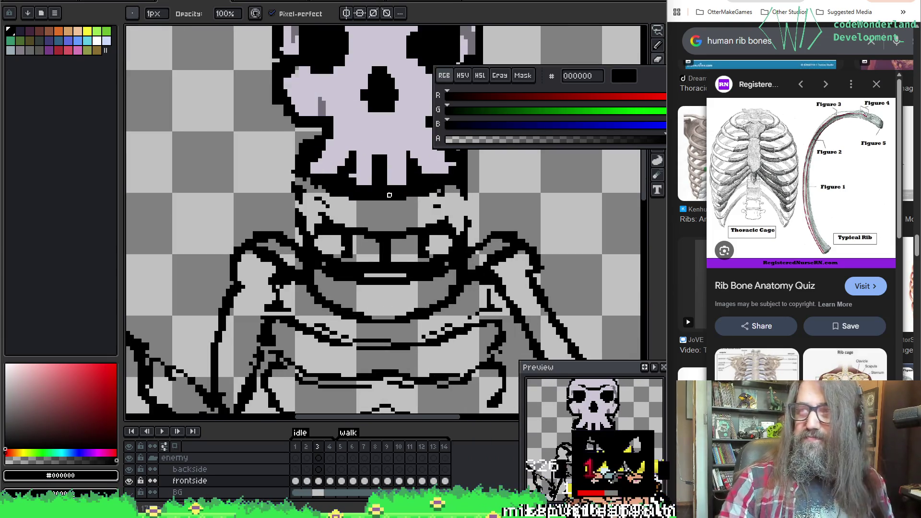
pyautogui.press('F3')
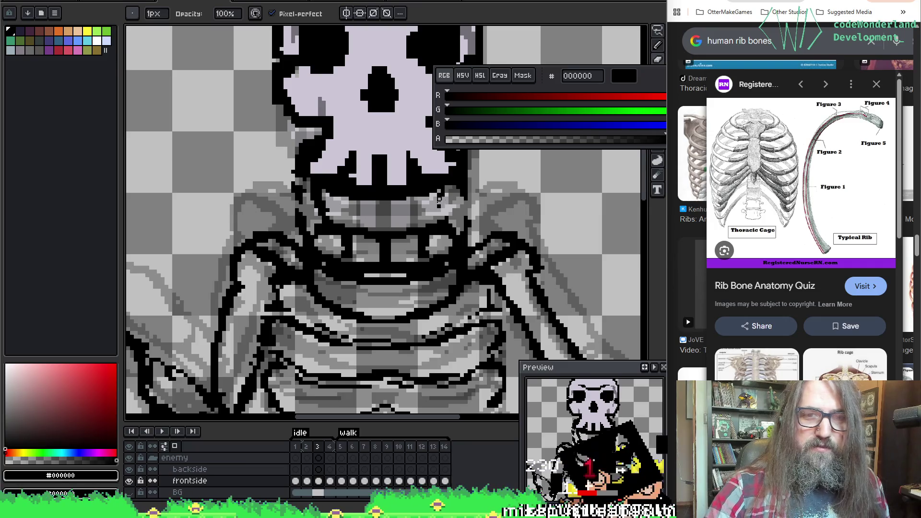
pyautogui.press('e')
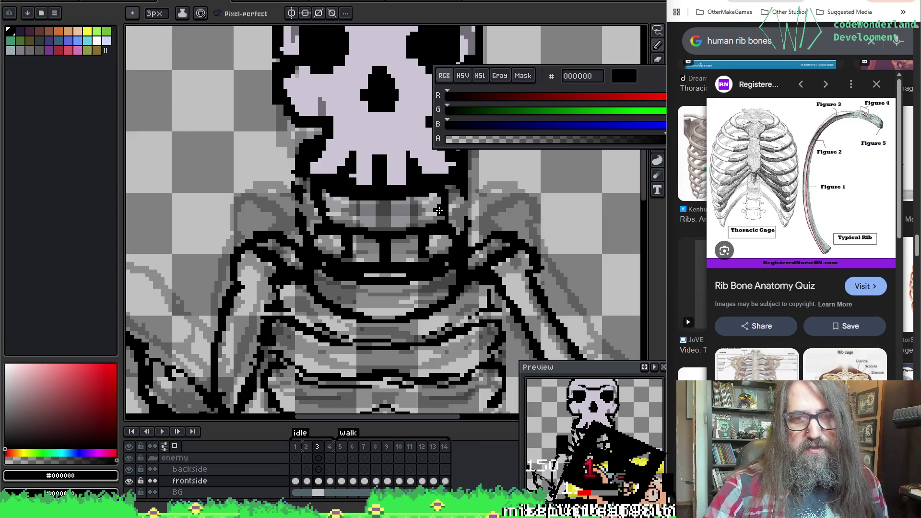
pyautogui.press('b')
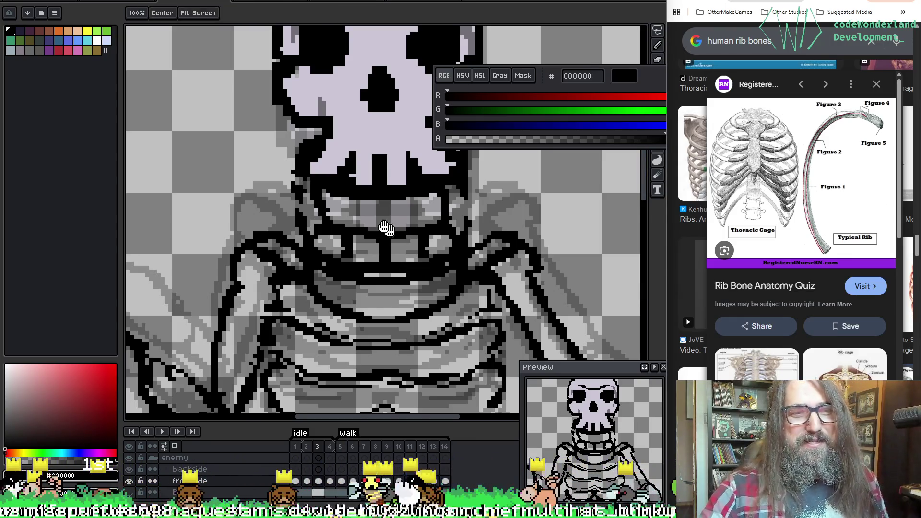
# Redraw the rib outlines under the skull with the 1px pencil and 3px eraser.
pyautogui.moveTo(279, 211); pyautogui.dragTo(237, 192)
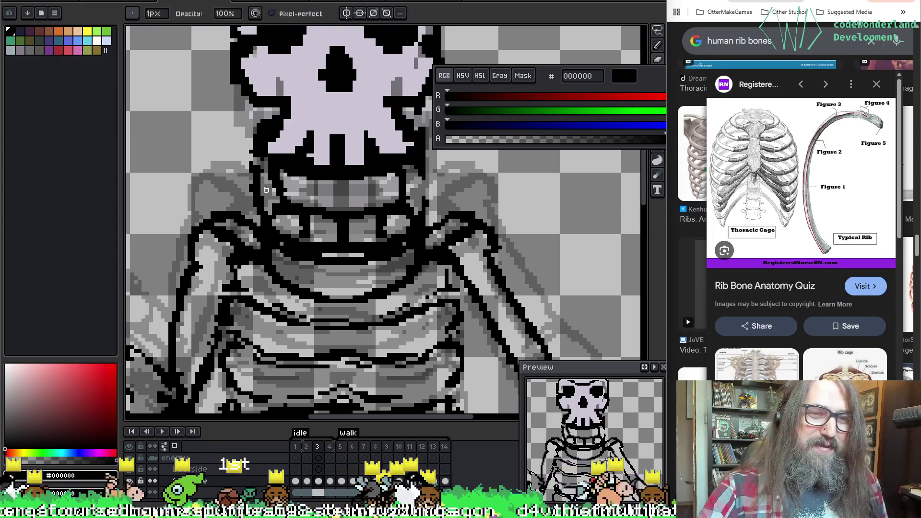
pyautogui.press('b')
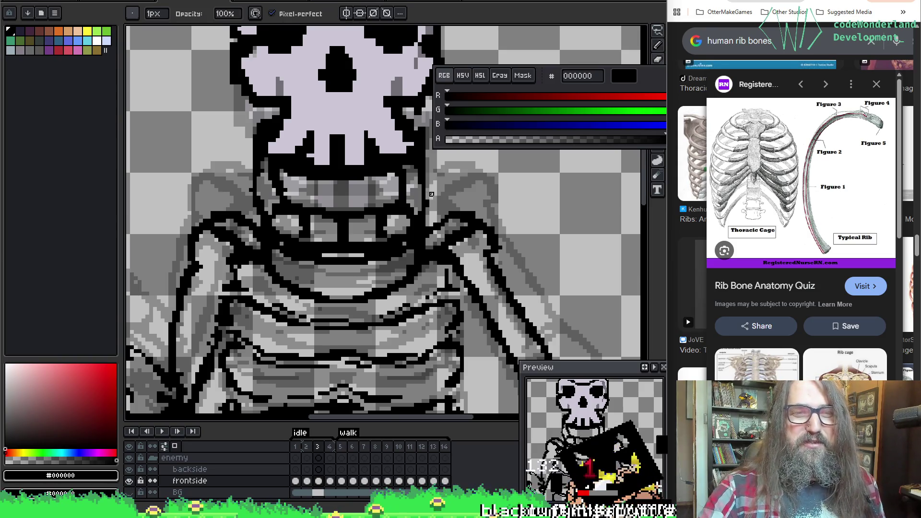
pyautogui.press('e')
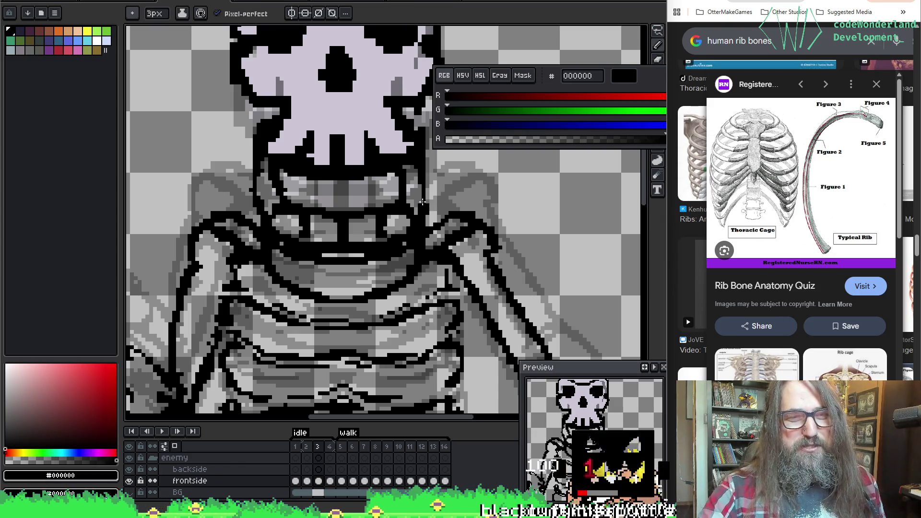
pyautogui.press('b')
pyautogui.press('e')
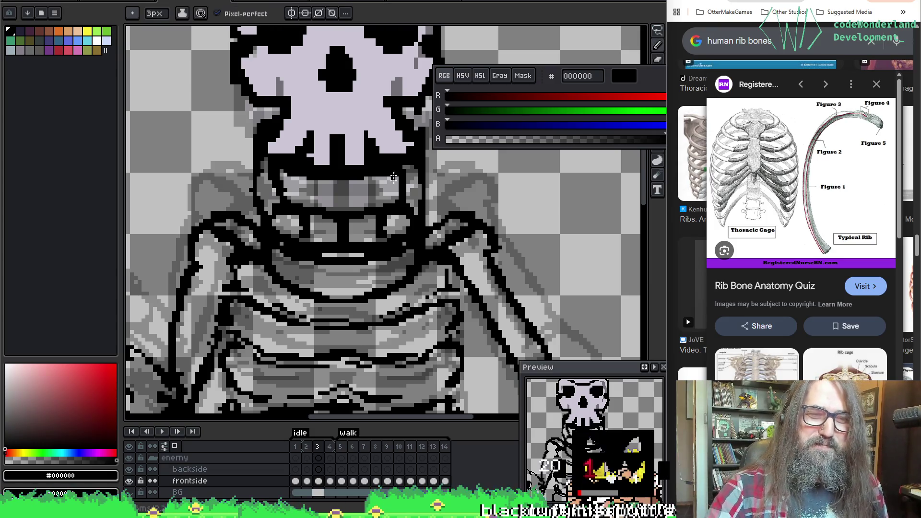
pyautogui.press('b')
pyautogui.press('e')
pyautogui.press('b')
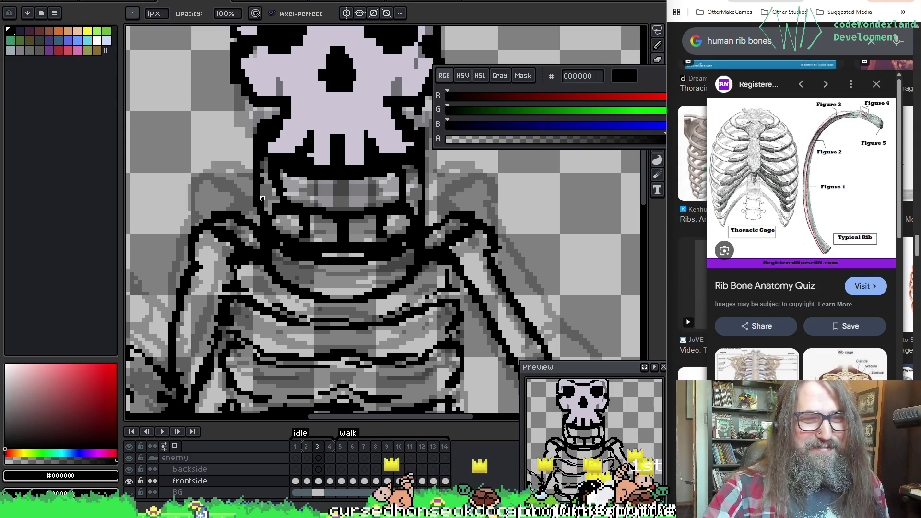
# Erase stray pixels from the ribs, then pan to the arm beside the ribcage.
pyautogui.press('e')
pyautogui.press('b')
pyautogui.press('e')
pyautogui.press('b')
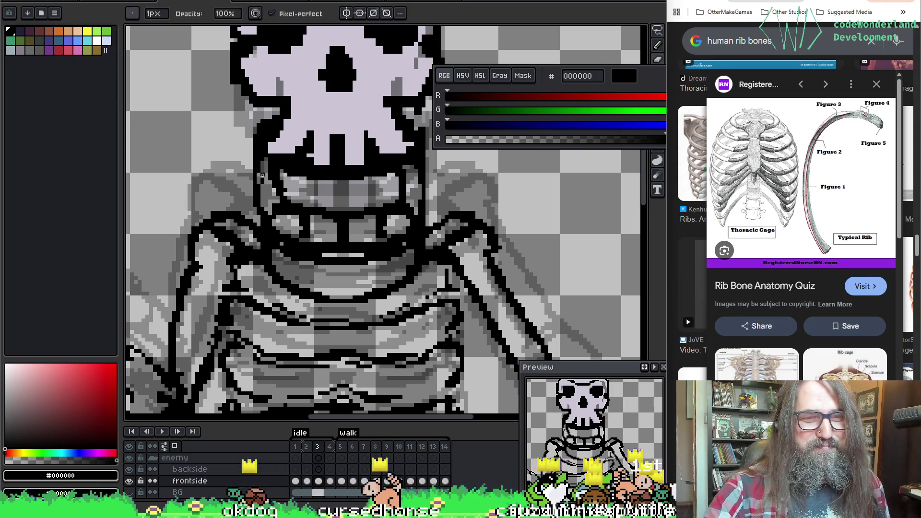
pyautogui.press('e')
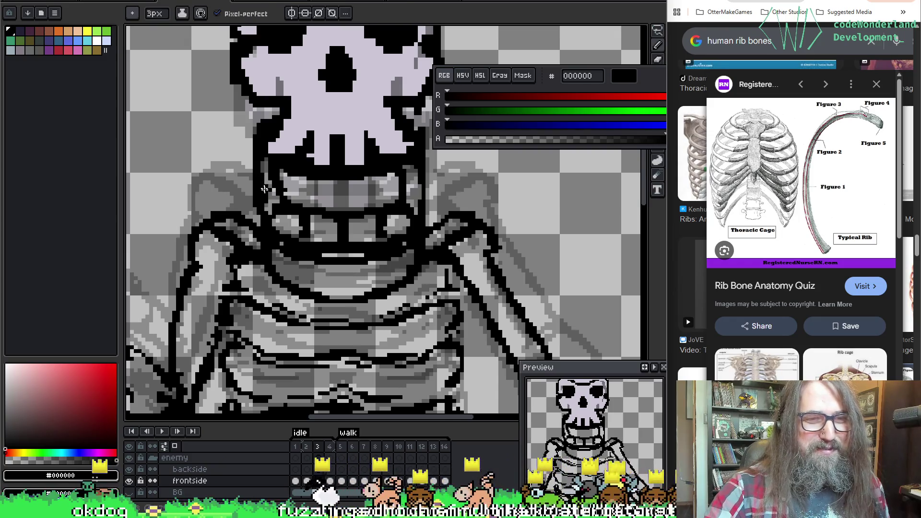
pyautogui.press('b')
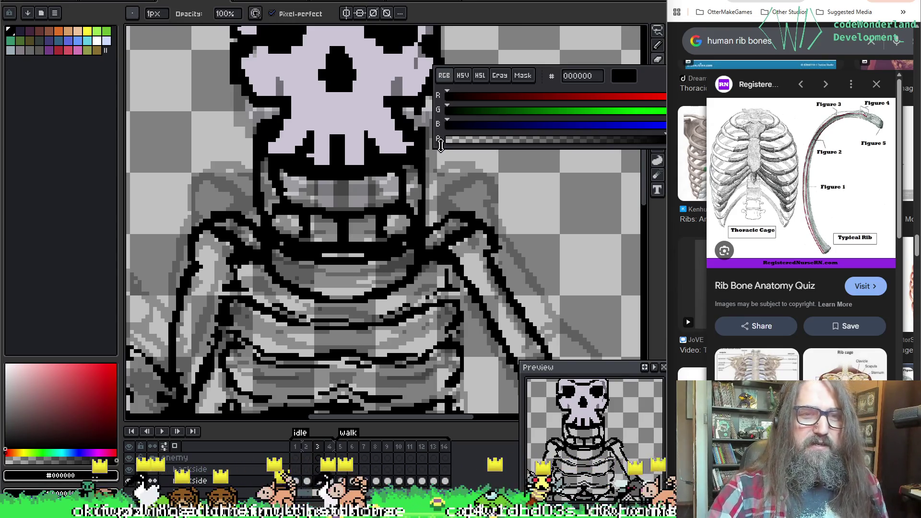
pyautogui.hscroll(-2, 548, 178)
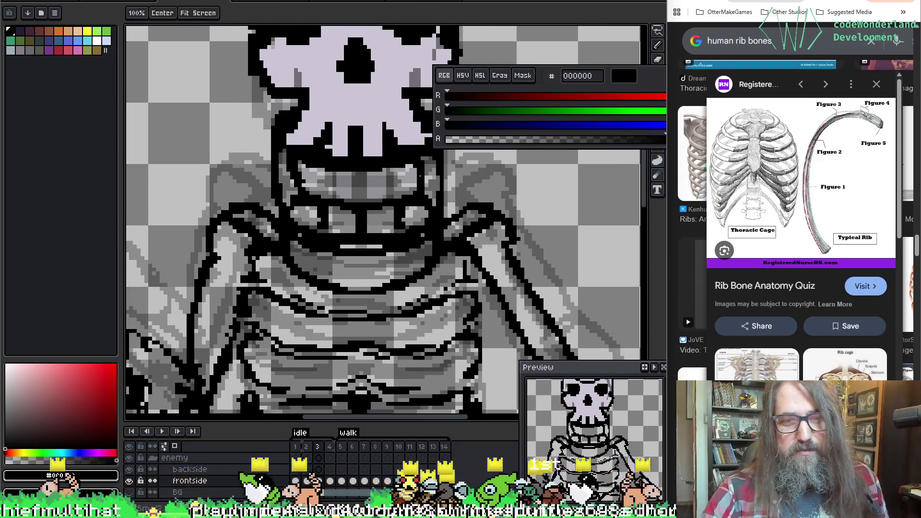
pyautogui.moveTo(536, 193)
pyautogui.mouseDown()
pyautogui.moveTo(360, 249)
pyautogui.moveTo(345, 288)
pyautogui.moveTo(340, 282)
pyautogui.moveTo(355, 87)
pyautogui.moveTo(442, 86)
pyautogui.mouseUp()
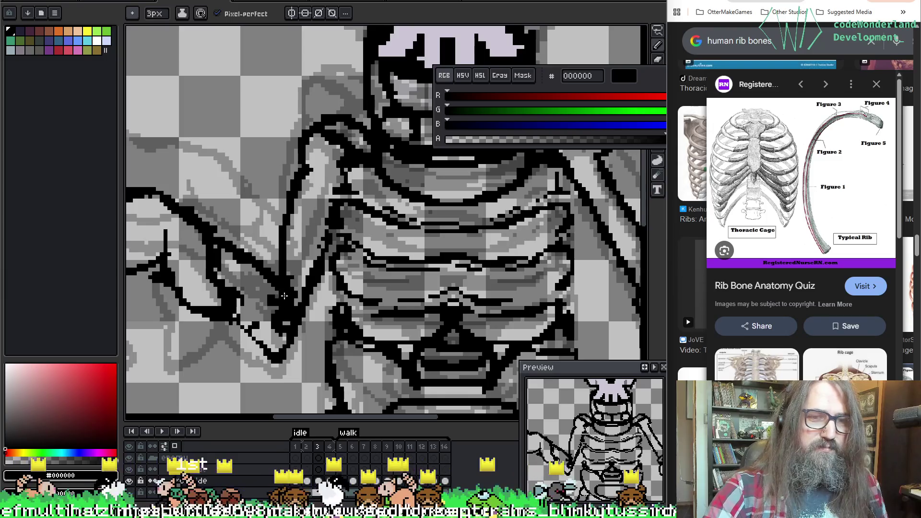
# Add black pixels along the arm outline and trim it with a 2px eraser.
pyautogui.press('b')
pyautogui.moveTo(227, 270); pyautogui.dragTo(279, 307)
pyautogui.press('e')
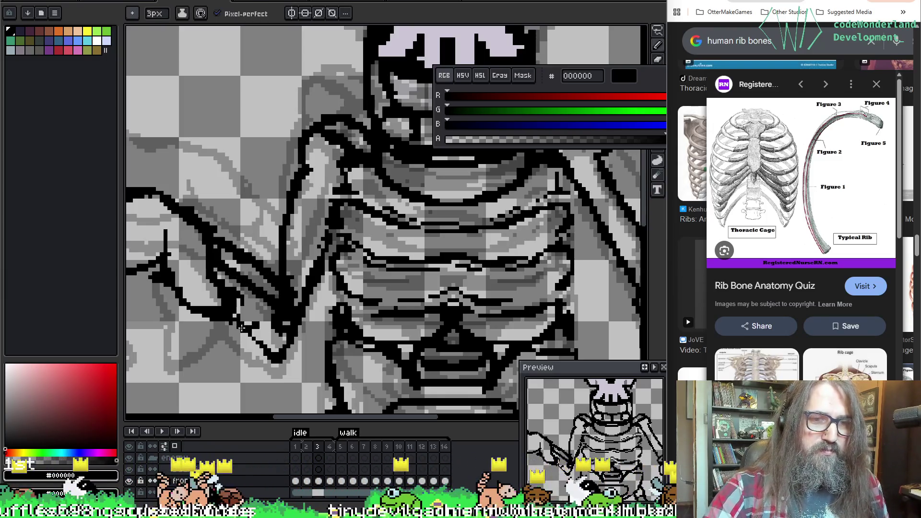
pyautogui.press('-')
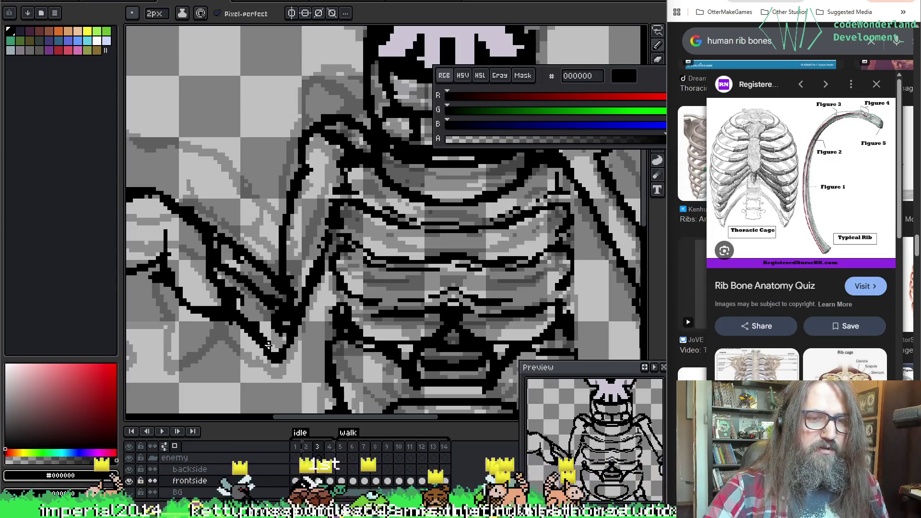
pyautogui.press('b')
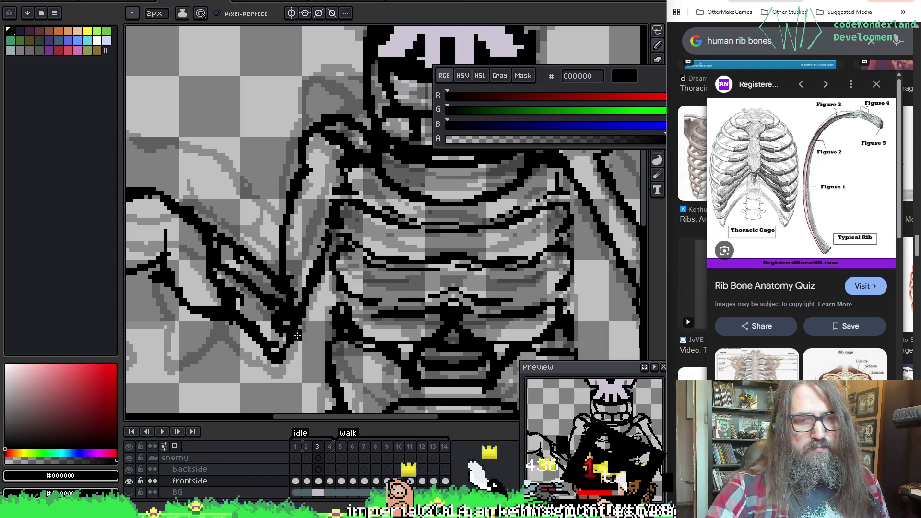
pyautogui.press('v')
pyautogui.press('b')
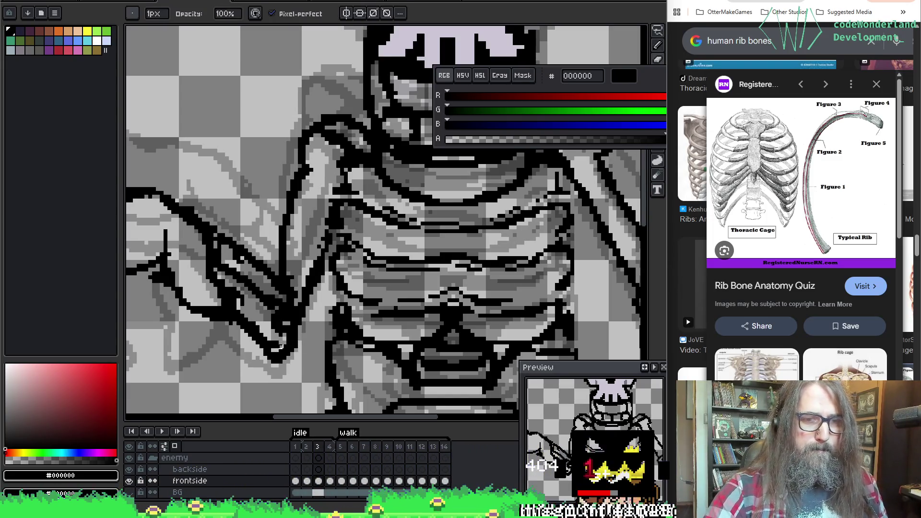
pyautogui.scroll(-1, 277, 347)
pyautogui.scroll(1, 290, 314)
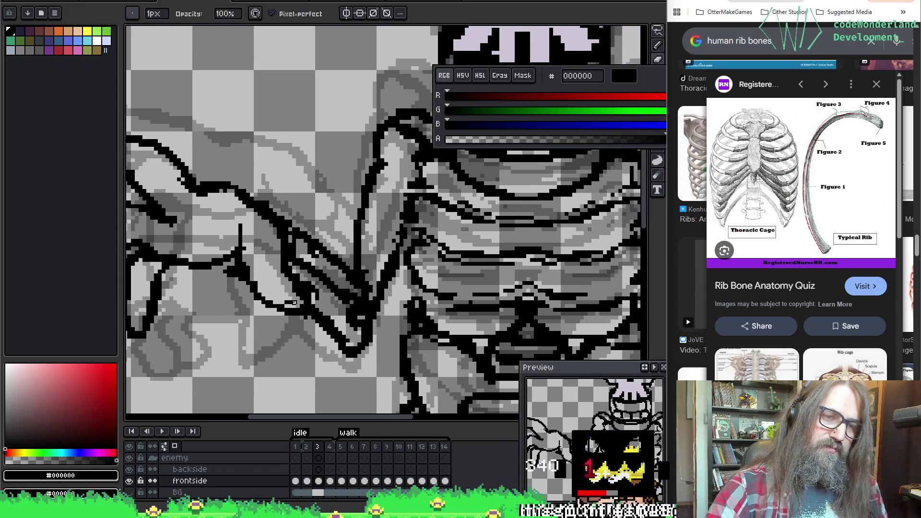
pyautogui.scroll(-1, 344, 237)
pyautogui.scroll(1, 355, 324)
pyautogui.scroll(-1, 347, 320)
pyautogui.scroll(1, 229, 200)
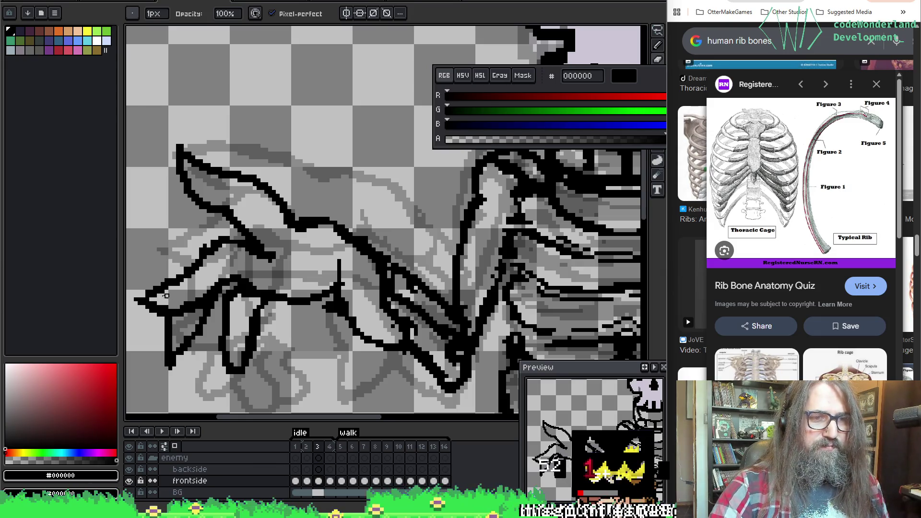
# Touch up the hand with the 2px eraser, then advance to frame 4 showing the pelvis.
pyautogui.scroll(-2, 288, 264)
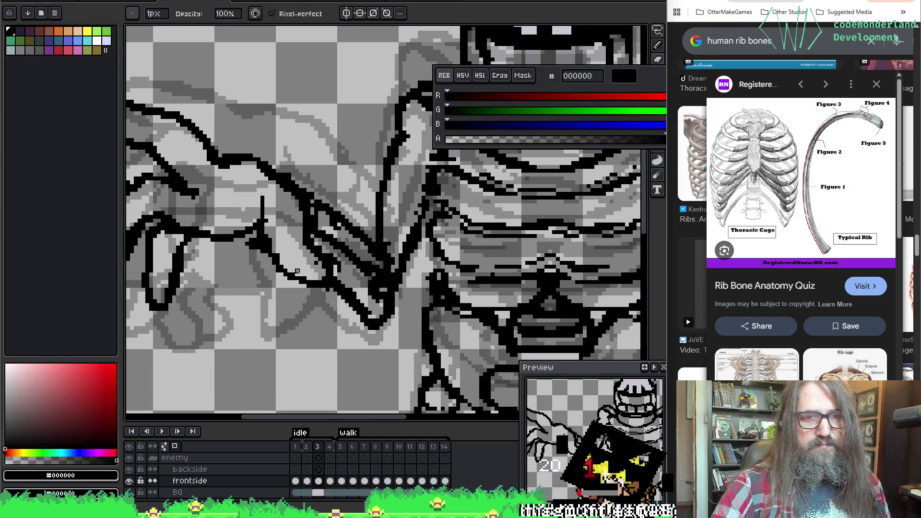
pyautogui.press('e')
pyautogui.hscroll(-5, 316, 263)
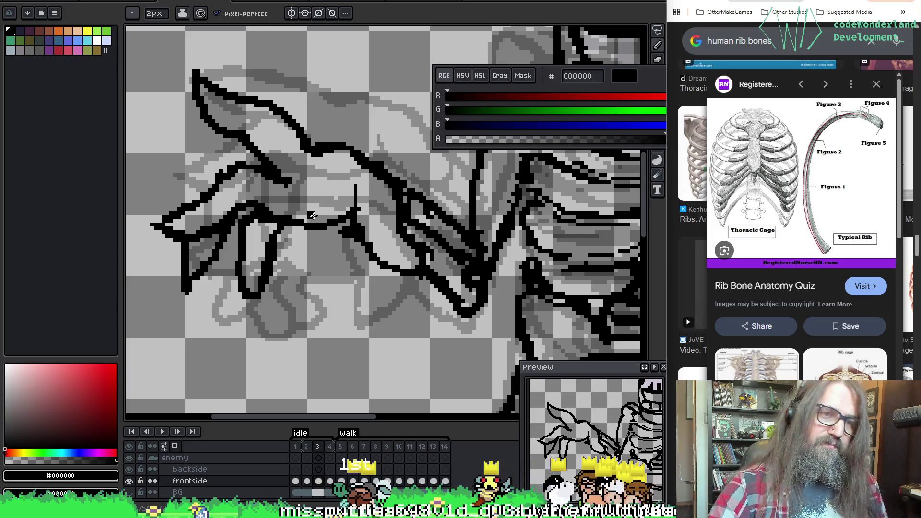
pyautogui.press('space')
pyautogui.scroll(3, 380, 312)
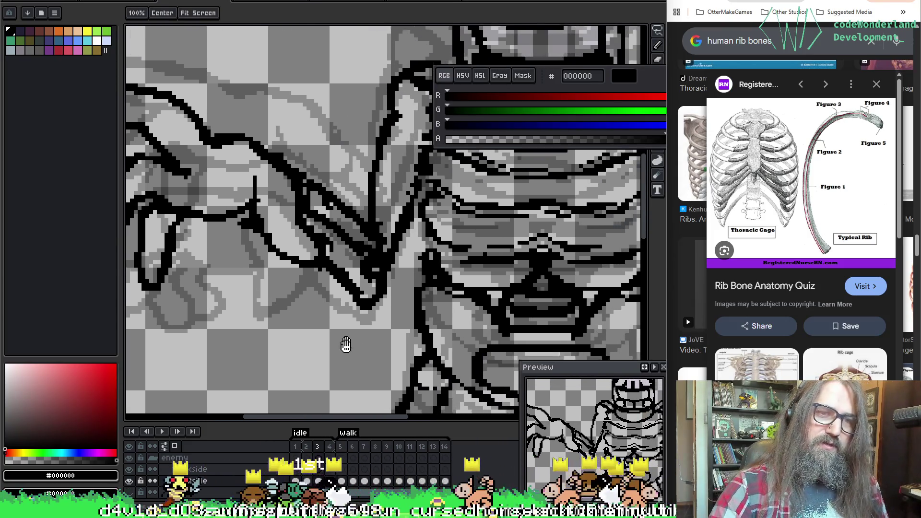
pyautogui.moveTo(346, 345); pyautogui.dragTo(344, 357)
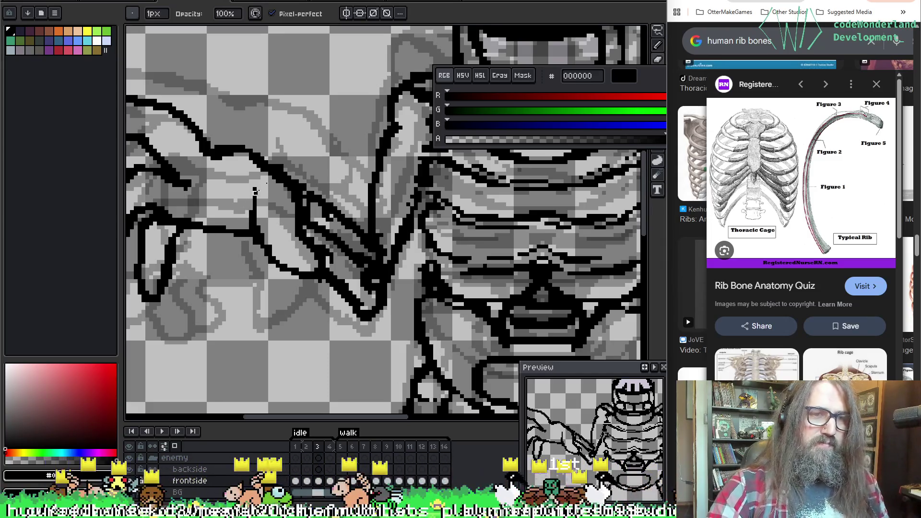
pyautogui.press('.')
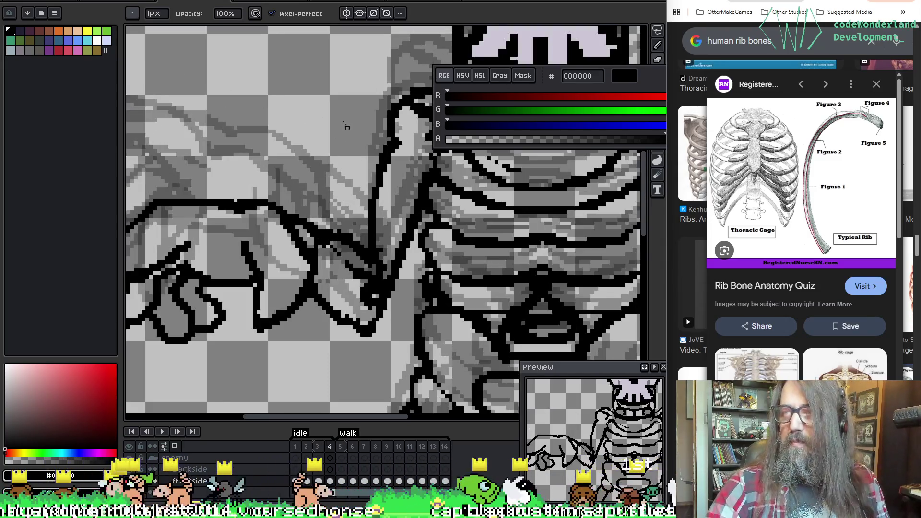
pyautogui.moveTo(350, 198)
pyautogui.mouseDown()
pyautogui.moveTo(432, 182)
pyautogui.moveTo(336, 250)
pyautogui.moveTo(286, 369)
pyautogui.moveTo(439, 221)
pyautogui.moveTo(451, 225)
pyautogui.moveTo(408, 364)
pyautogui.moveTo(463, 274)
pyautogui.moveTo(427, 183)
pyautogui.moveTo(459, 207)
pyautogui.moveTo(433, 181)
pyautogui.mouseUp()
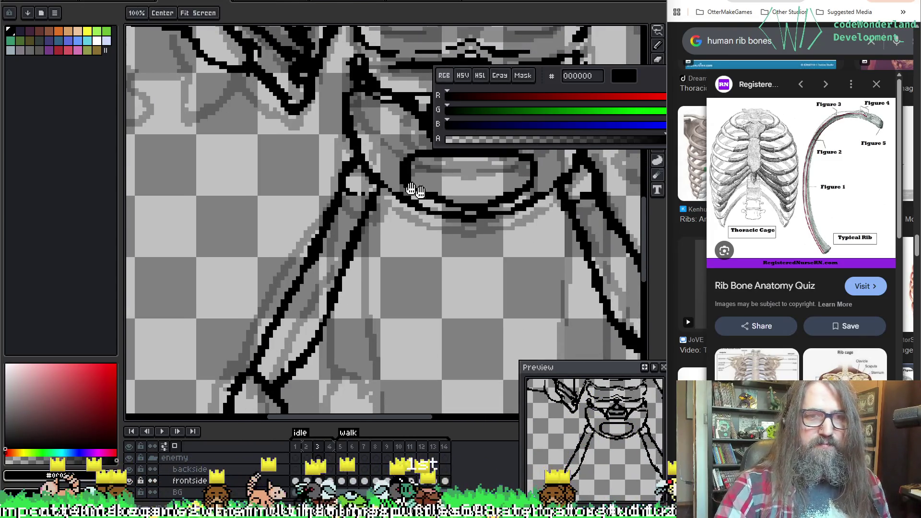
# Frame the knee joint and erase stray black pixels from the shin line.
pyautogui.moveTo(391, 304); pyautogui.dragTo(384, 144)
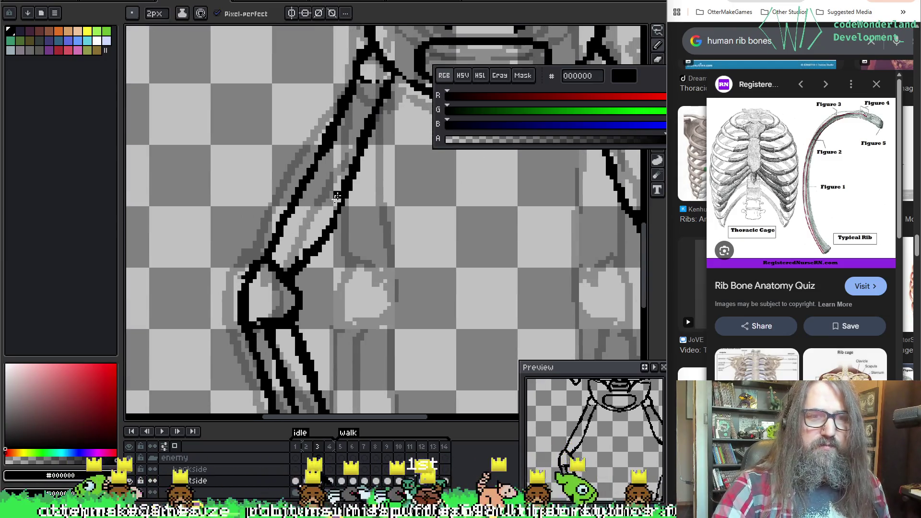
pyautogui.moveTo(246, 282); pyautogui.dragTo(265, 178)
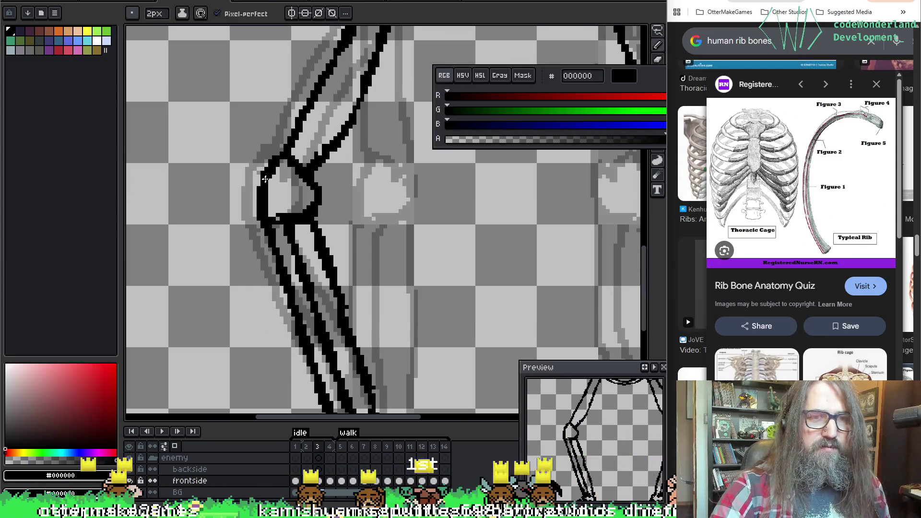
pyautogui.press('e')
pyautogui.scroll(-5, 355, 123)
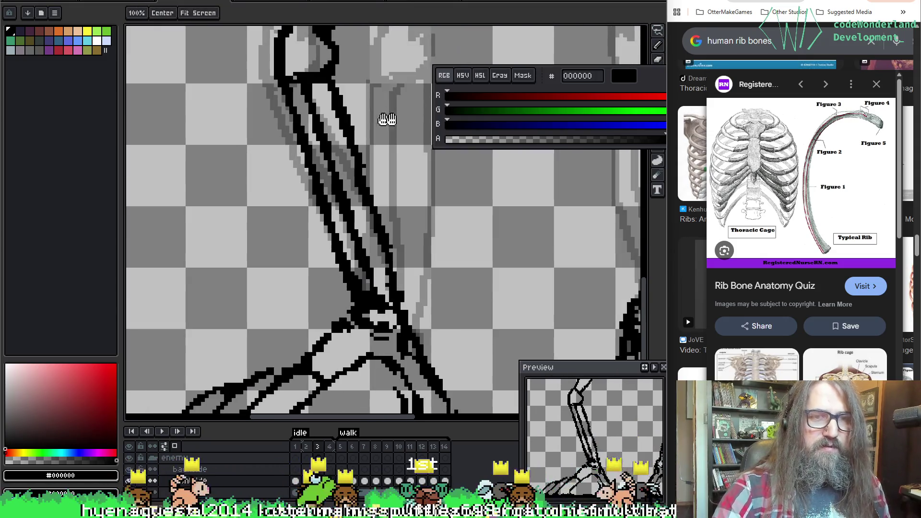
pyautogui.press('b')
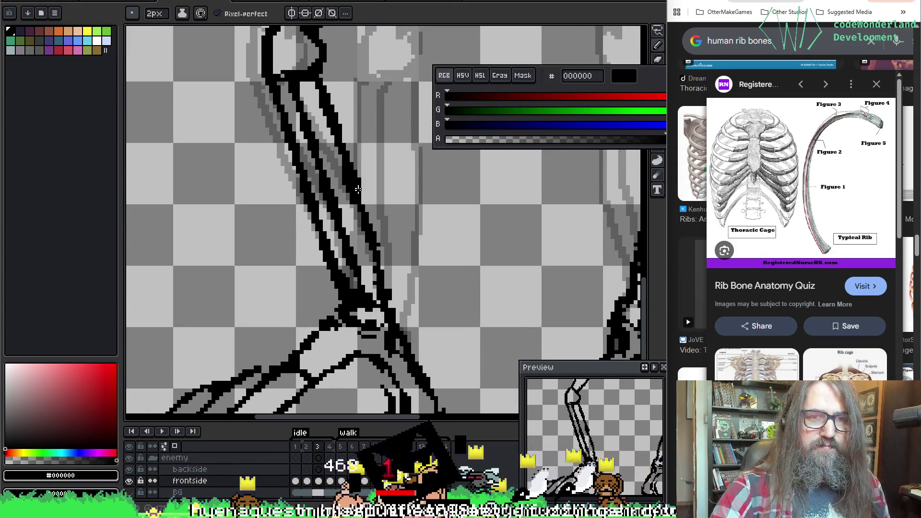
pyautogui.press('e')
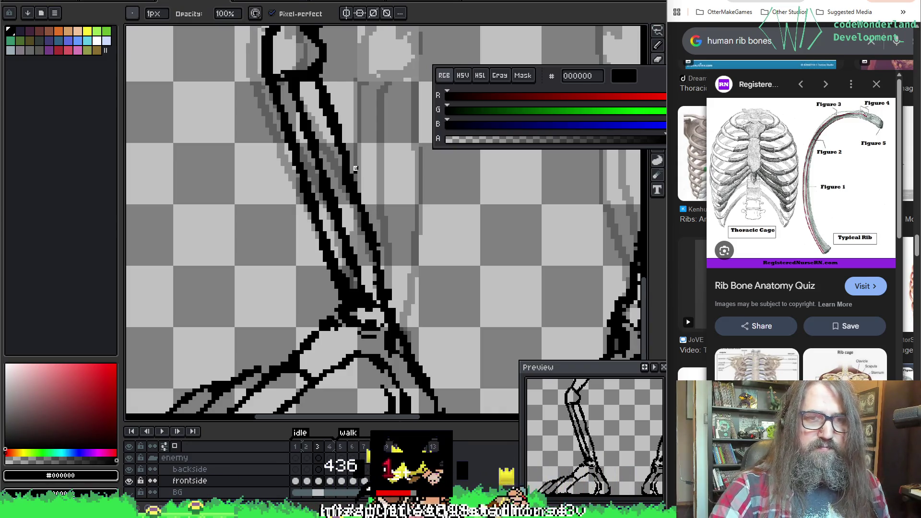
pyautogui.press('b')
pyautogui.scroll(-1, 355, 211)
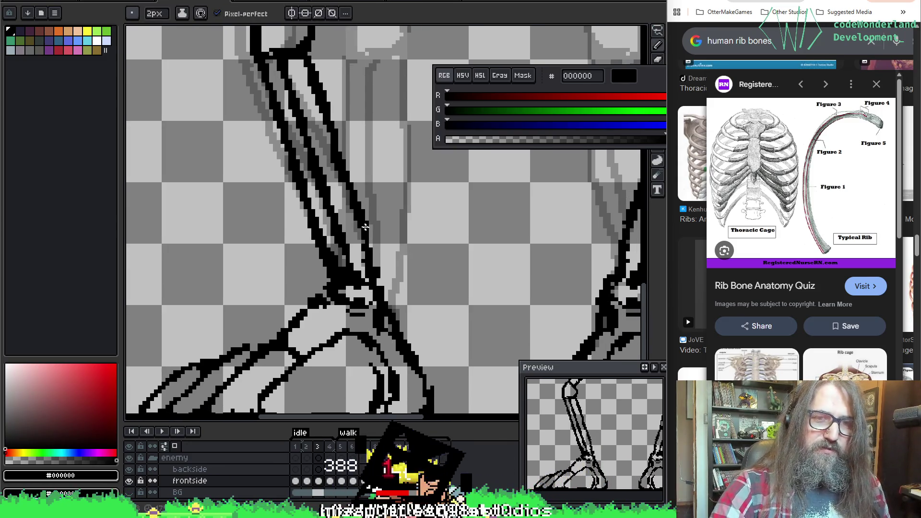
pyautogui.press('e')
pyautogui.moveTo(356, 230); pyautogui.dragTo(367, 273)
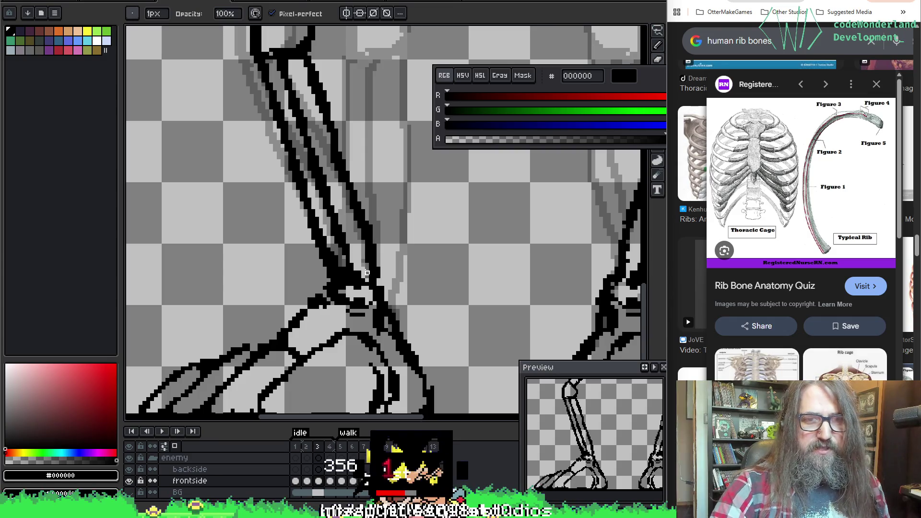
pyautogui.moveTo(360, 234); pyautogui.dragTo(367, 273)
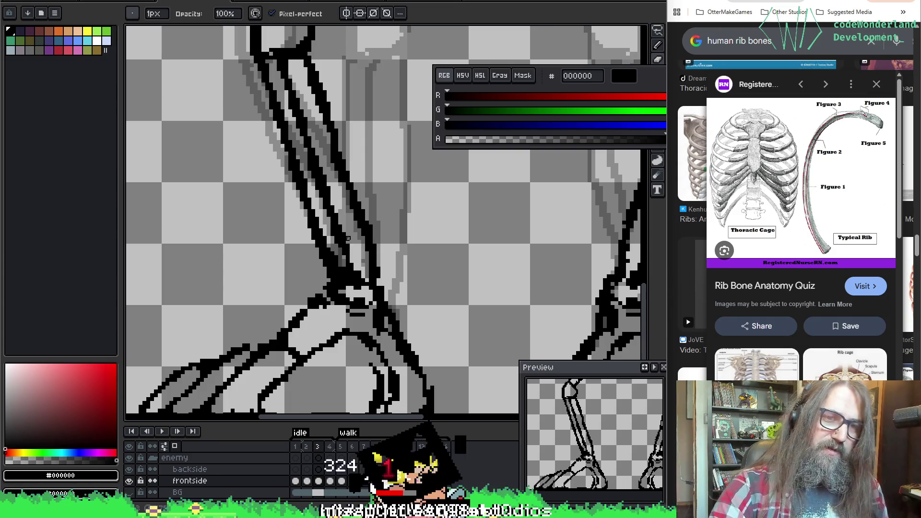
# Try a 2px pencil line along the leg bone, undo it, and reframe on the legs.
pyautogui.press('b')
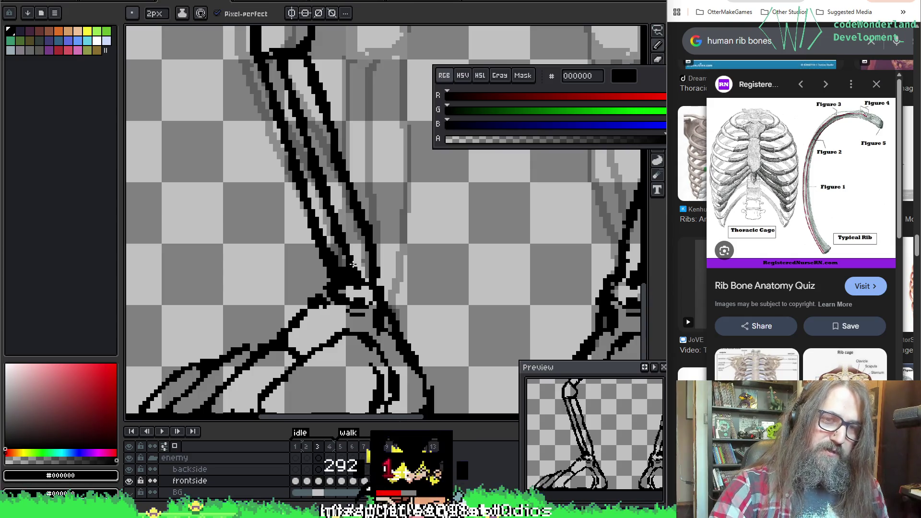
pyautogui.press('e')
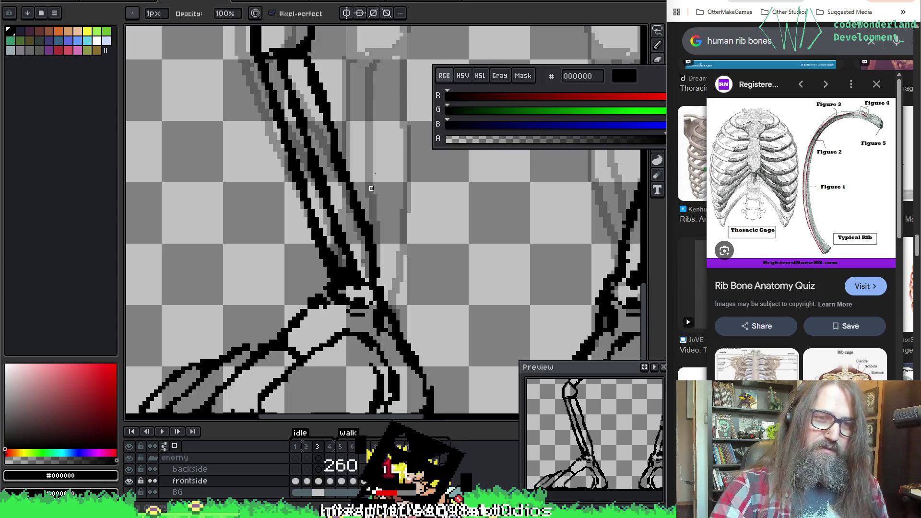
pyautogui.press('b')
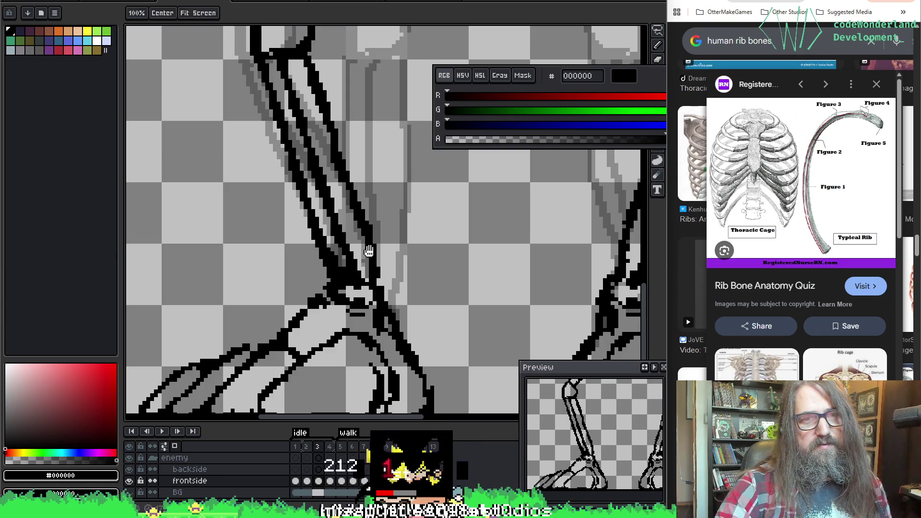
pyautogui.scroll(3, 355, 216)
pyautogui.press('e')
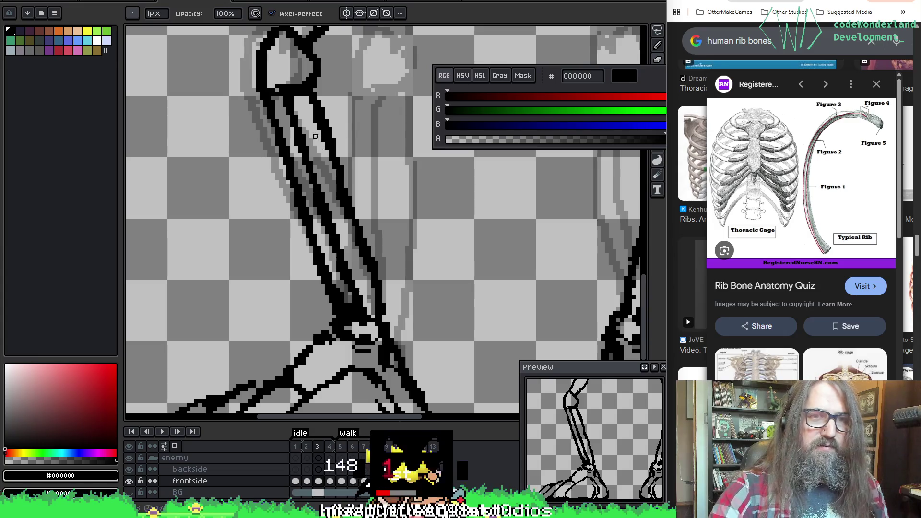
pyautogui.press('b')
pyautogui.moveTo(298, 102)
pyautogui.mouseDown()
pyautogui.moveTo(298, 124)
pyautogui.moveTo(308, 100)
pyautogui.mouseUp()
pyautogui.hotkey('ctrl', 'z')
pyautogui.hotkey('ctrl', 'z')
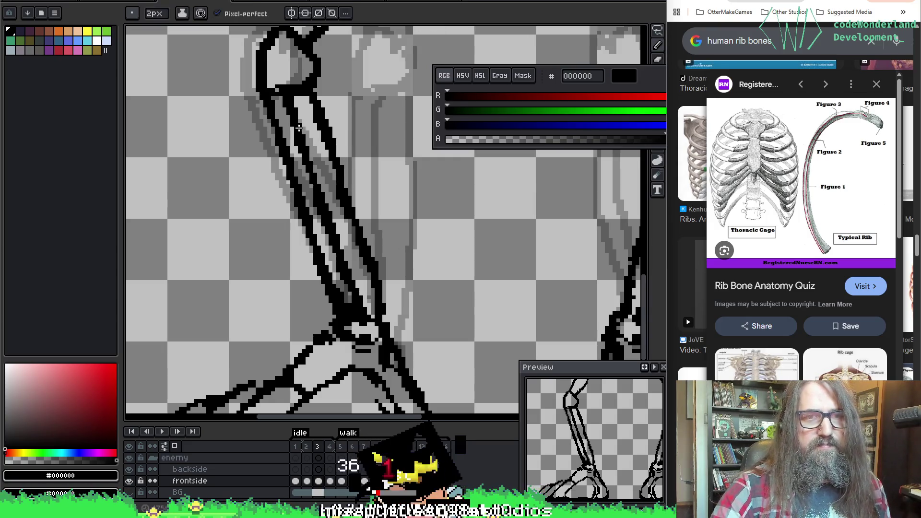
pyautogui.moveTo(448, 336); pyautogui.dragTo(411, 197)
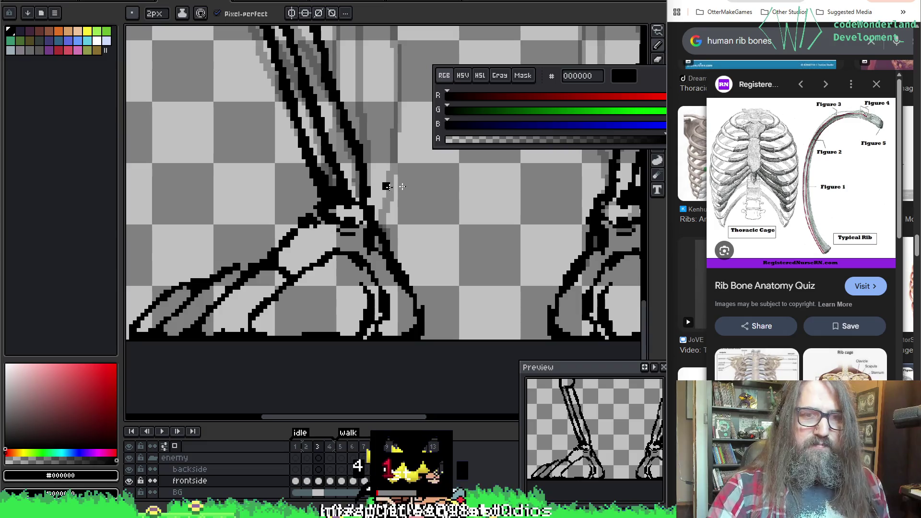
pyautogui.moveTo(518, 181)
pyautogui.mouseDown()
pyautogui.moveTo(288, 247)
pyautogui.moveTo(305, 252)
pyautogui.moveTo(281, 277)
pyautogui.mouseUp()
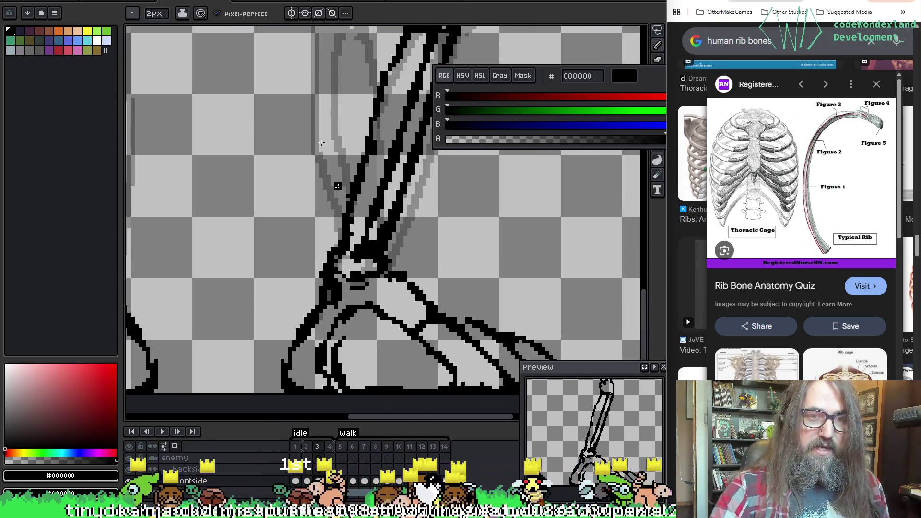
# Erase stray dark pixels and redraw the bone's right outline near the joint.
pyautogui.press('e')
pyautogui.moveTo(386, 247)
pyautogui.mouseDown()
pyautogui.moveTo(361, 273)
pyautogui.moveTo(372, 240)
pyautogui.moveTo(353, 273)
pyautogui.mouseUp()
pyautogui.moveTo(372, 231)
pyautogui.mouseDown()
pyautogui.moveTo(349, 273)
pyautogui.moveTo(389, 201)
pyautogui.moveTo(360, 262)
pyautogui.mouseUp()
pyautogui.press('b')
pyautogui.hotkey('ctrl', 'z')
pyautogui.moveTo(390, 187); pyautogui.dragTo(367, 254)
pyautogui.press('e')
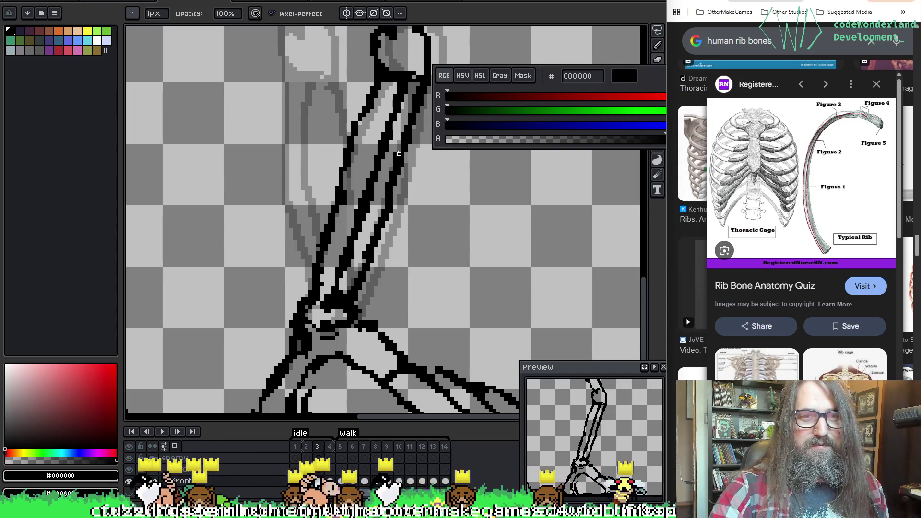
pyautogui.moveTo(398, 150); pyautogui.dragTo(380, 220)
pyautogui.moveTo(360, 255); pyautogui.dragTo(380, 211)
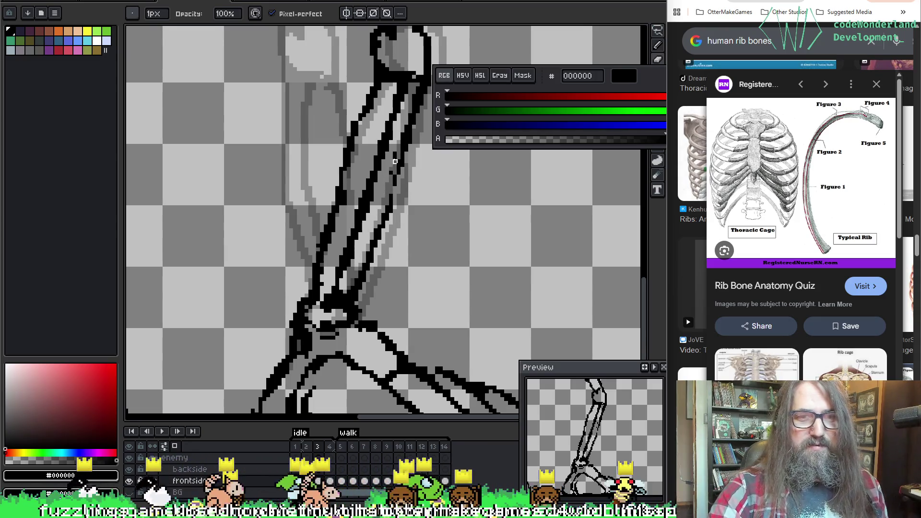
# Redraw the long bone's right black outline and erase the excess pixels along that edge.
pyautogui.press('b')
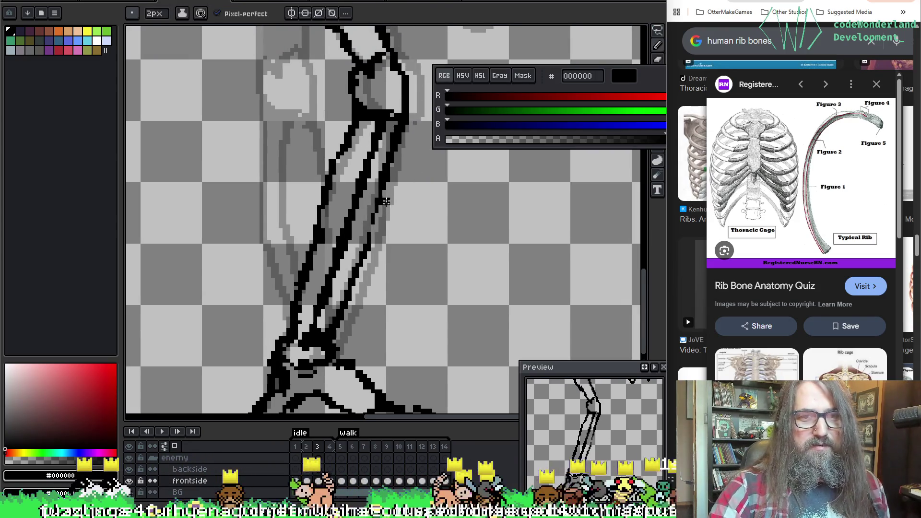
pyautogui.moveTo(365, 247)
pyautogui.mouseDown()
pyautogui.moveTo(384, 198)
pyautogui.moveTo(364, 245)
pyautogui.mouseUp()
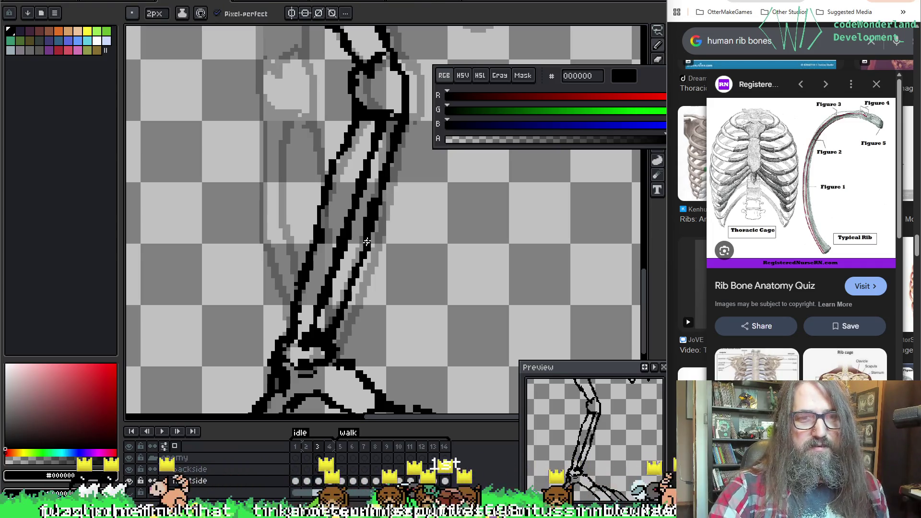
pyautogui.press('e')
pyautogui.moveTo(377, 194)
pyautogui.mouseDown()
pyautogui.moveTo(362, 242)
pyautogui.moveTo(366, 218)
pyautogui.mouseUp()
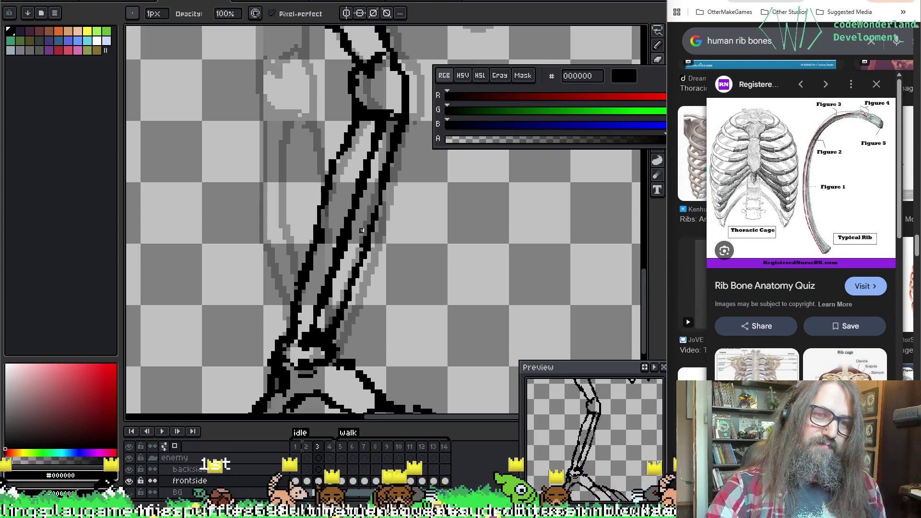
pyautogui.press('b')
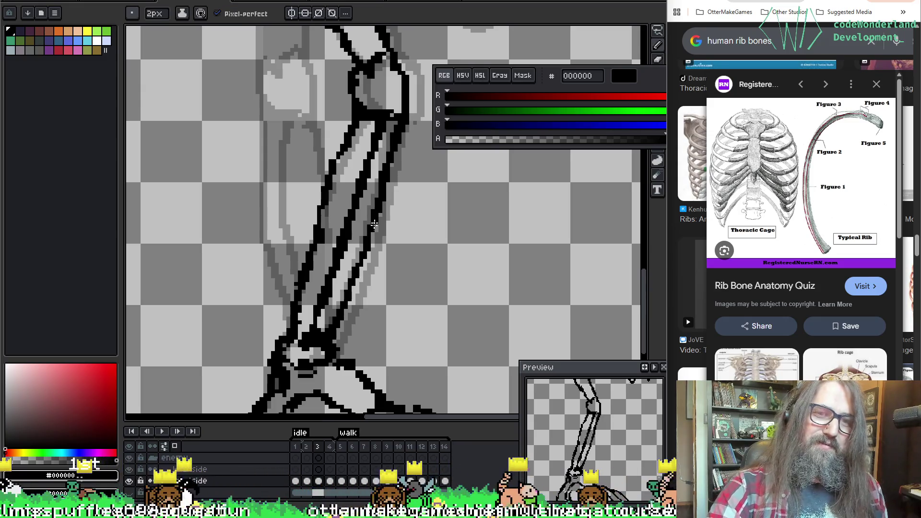
pyautogui.press('e')
pyautogui.moveTo(384, 166); pyautogui.dragTo(383, 219)
pyautogui.press('b')
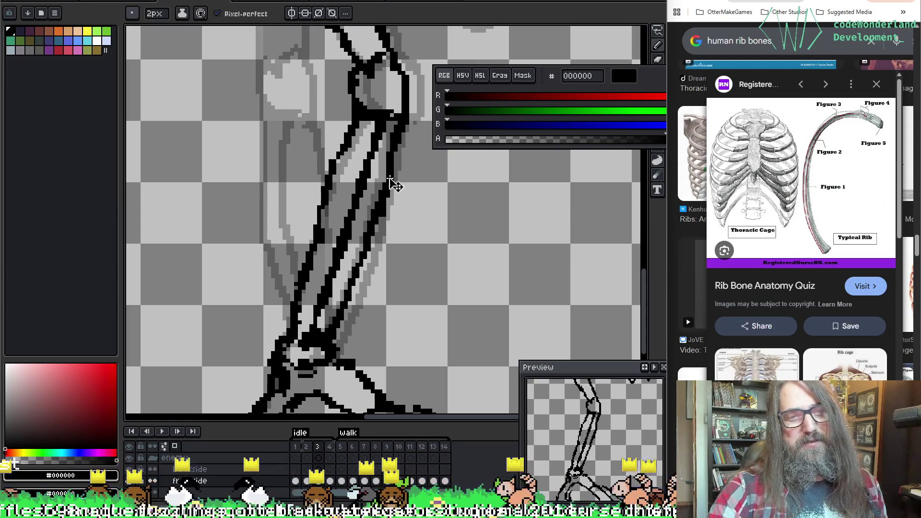
pyautogui.hotkey('ctrl', 'z')
pyautogui.moveTo(389, 169); pyautogui.dragTo(383, 207)
pyautogui.press('e')
pyautogui.click(398, 169)
pyautogui.press('b')
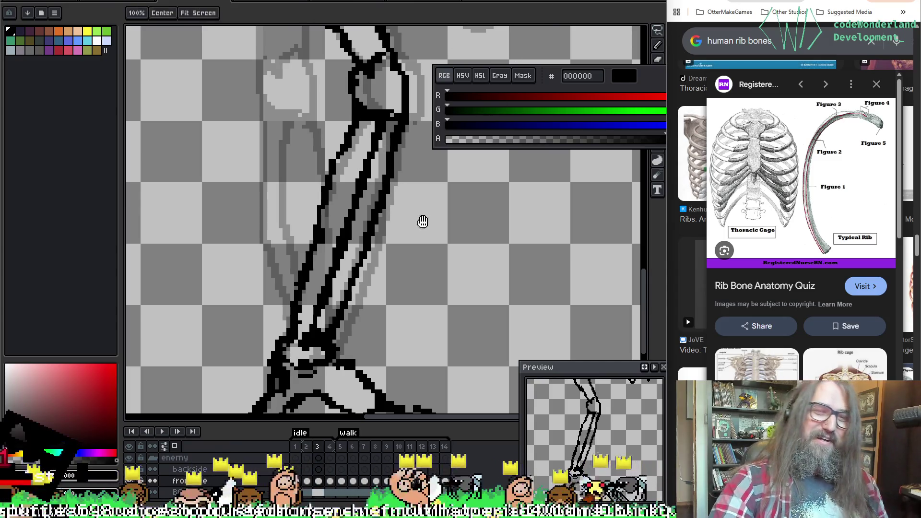
# Draw a cleaner black outline along the bone's left side, undoing misplaced pixels.
pyautogui.click(282, 198)
pyautogui.hotkey('ctrl', 'z')
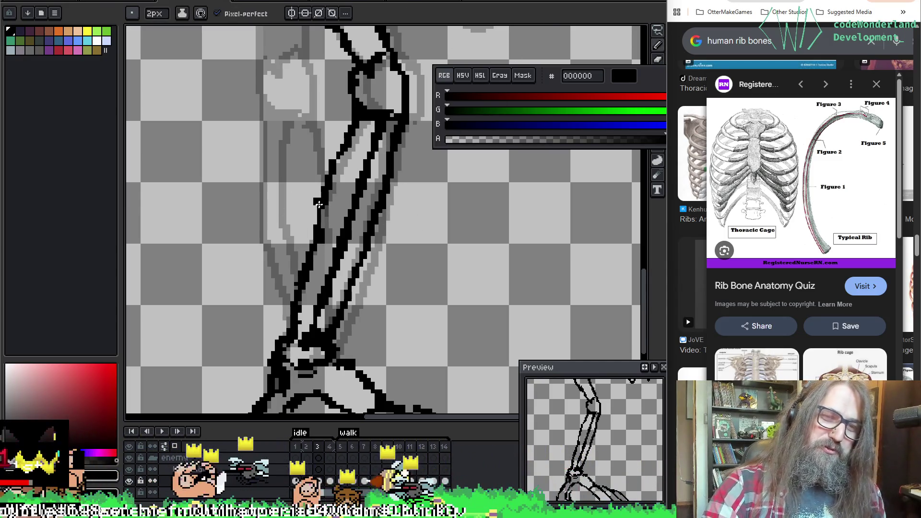
pyautogui.moveTo(312, 231)
pyautogui.mouseDown()
pyautogui.moveTo(315, 257)
pyautogui.moveTo(315, 225)
pyautogui.moveTo(315, 242)
pyautogui.mouseUp()
pyautogui.press('e')
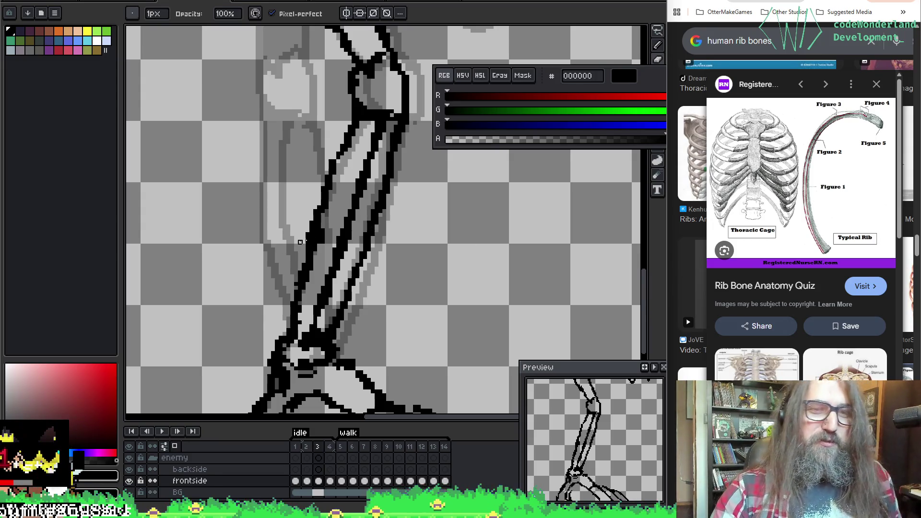
pyautogui.moveTo(319, 244); pyautogui.dragTo(323, 231)
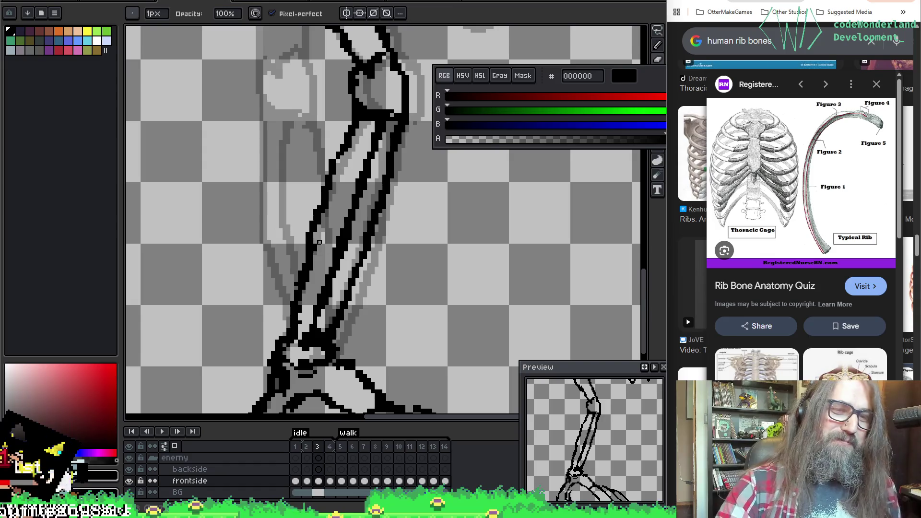
pyautogui.hotkey('ctrl', 'z')
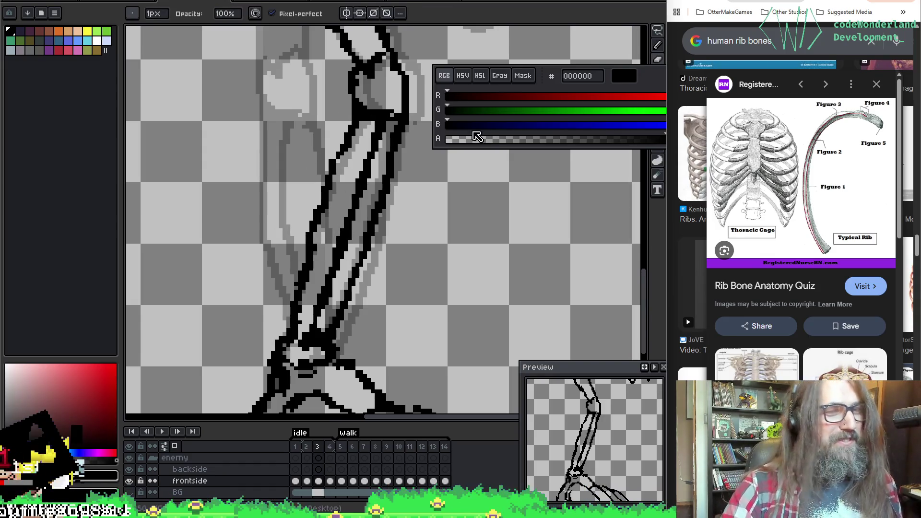
pyautogui.press('b')
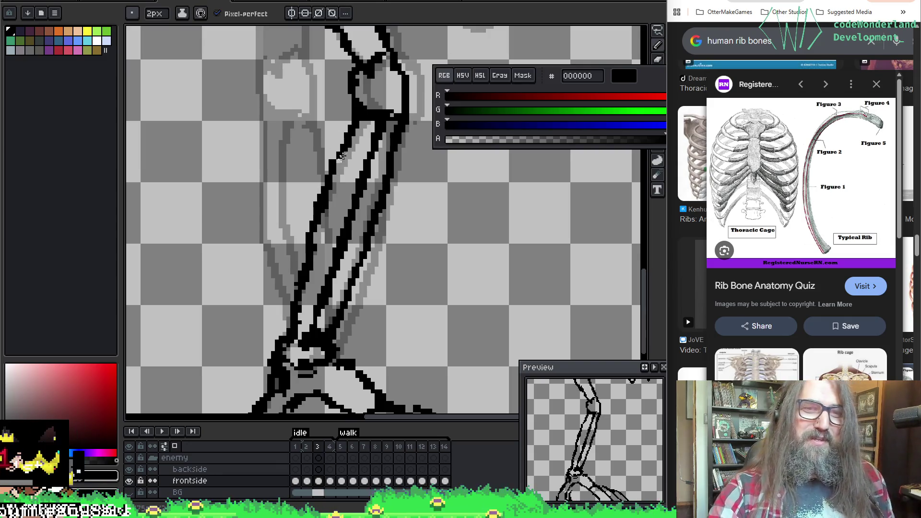
pyautogui.press('e')
pyautogui.press('b')
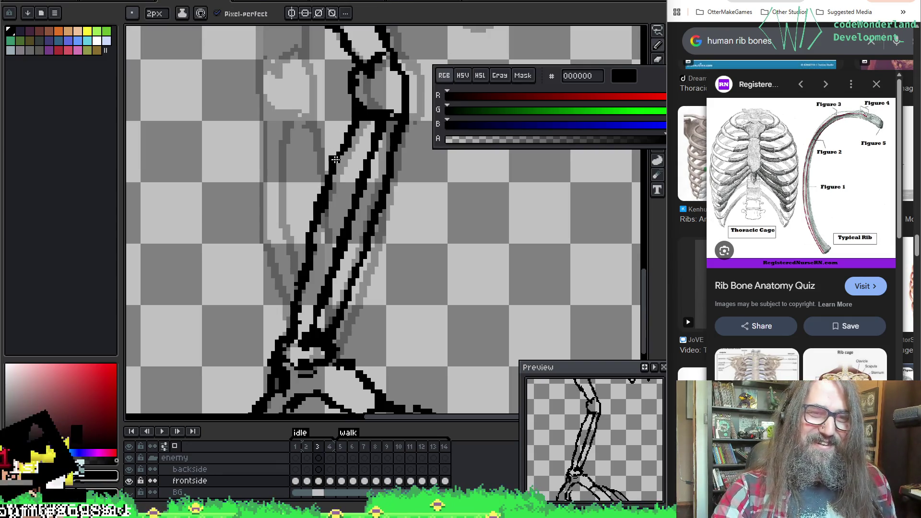
pyautogui.press('e')
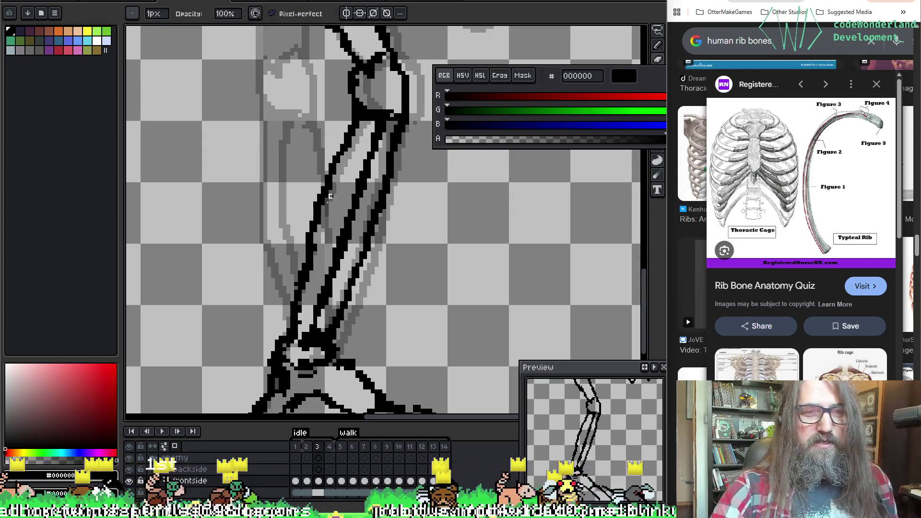
pyautogui.press('b')
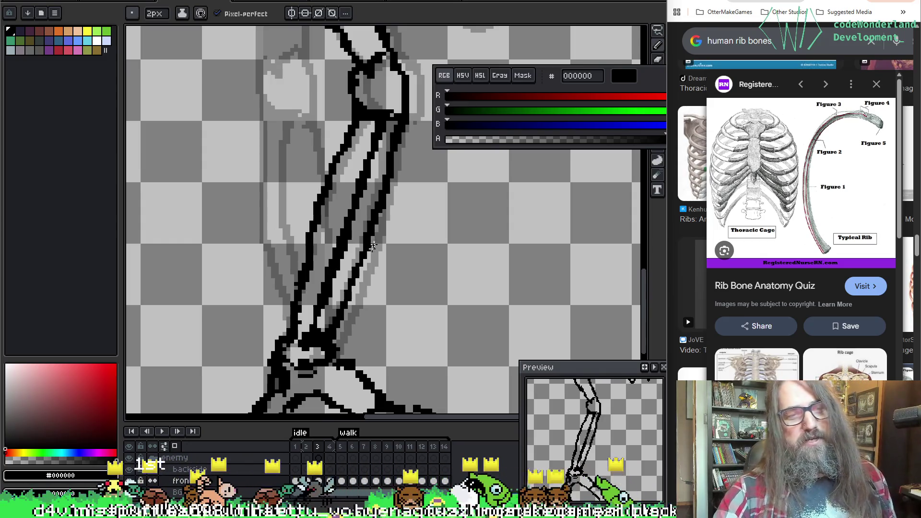
pyautogui.moveTo(384, 251)
pyautogui.mouseDown()
pyautogui.moveTo(391, 204)
pyautogui.moveTo(360, 171)
pyautogui.moveTo(624, 166)
pyautogui.moveTo(530, 162)
pyautogui.moveTo(416, 183)
pyautogui.moveTo(438, 212)
pyautogui.moveTo(332, 210)
pyautogui.moveTo(333, 171)
pyautogui.mouseUp()
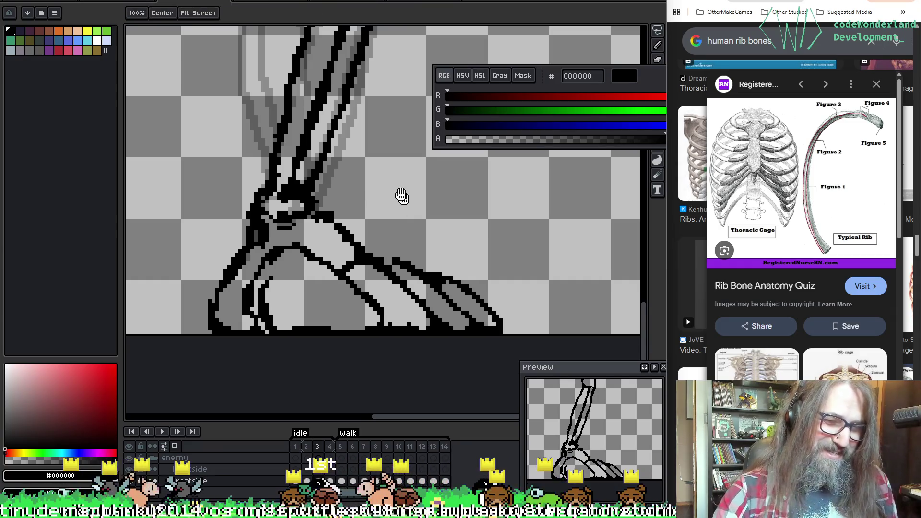
# Fill dark grey pixels inside the rib outline beside the outstretched hand.
pyautogui.scroll(10, 403, 198)
pyautogui.scroll(10, 398, 245)
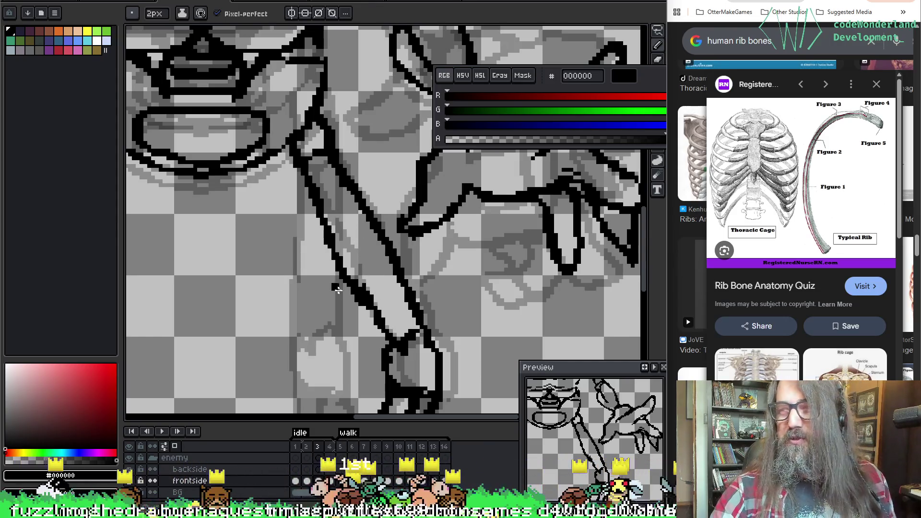
pyautogui.scroll(5, 308, 237)
pyautogui.hscroll(-5, 308, 237)
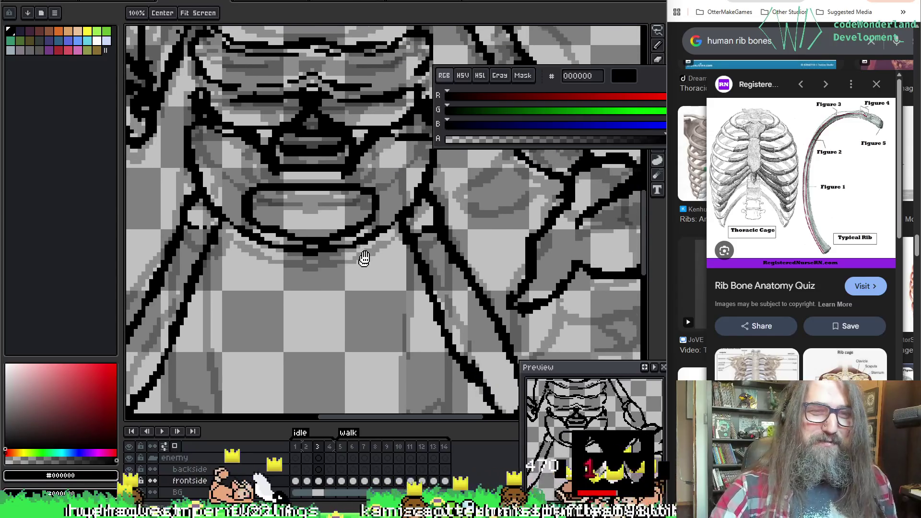
pyautogui.scroll(-3, 350, 235)
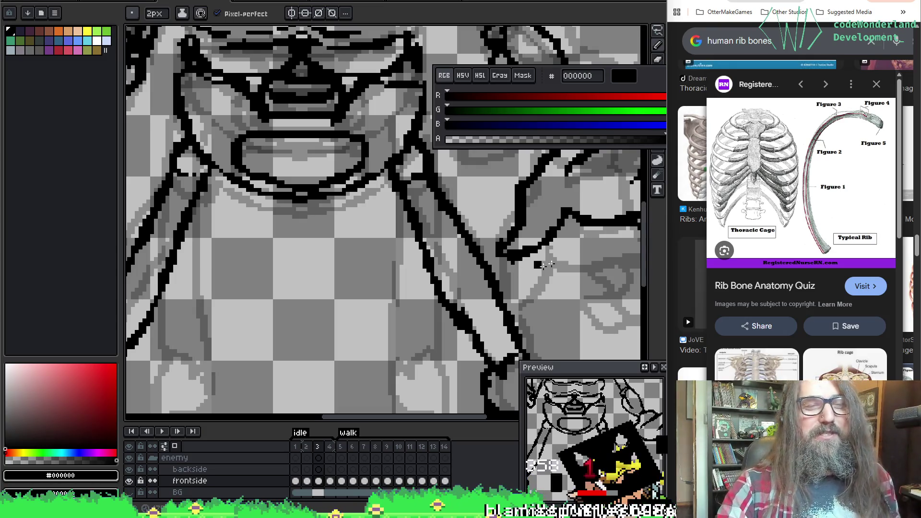
pyautogui.moveTo(438, 240)
pyautogui.mouseDown()
pyautogui.moveTo(436, 328)
pyautogui.moveTo(367, 202)
pyautogui.mouseUp()
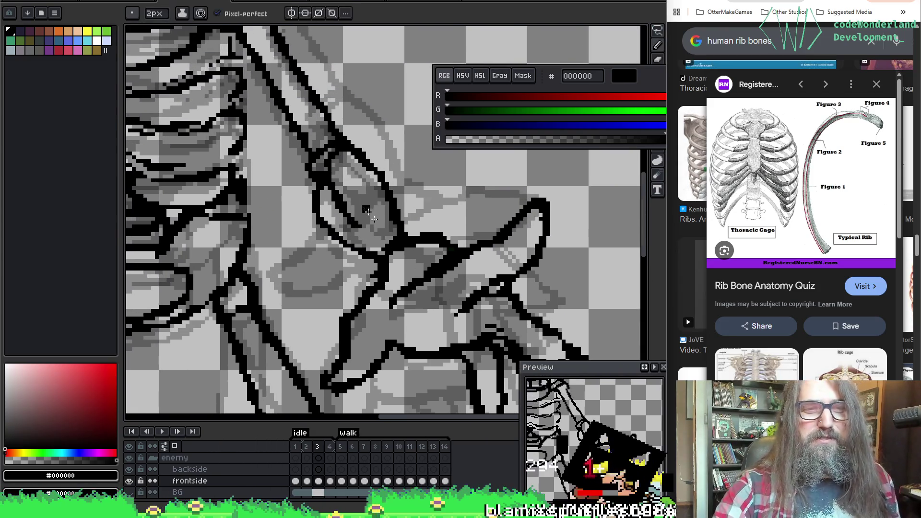
pyautogui.press('e')
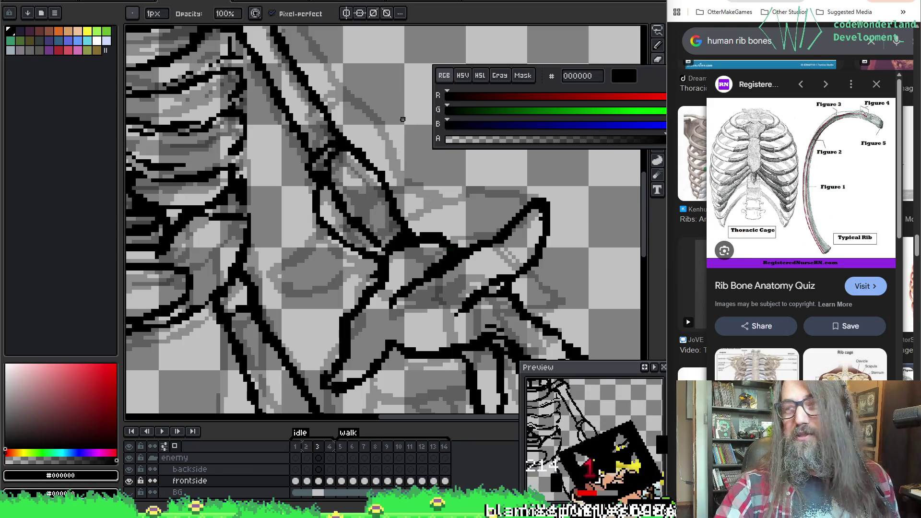
pyautogui.moveTo(342, 200)
pyautogui.mouseDown()
pyautogui.moveTo(349, 215)
pyautogui.moveTo(379, 226)
pyautogui.moveTo(345, 184)
pyautogui.mouseUp()
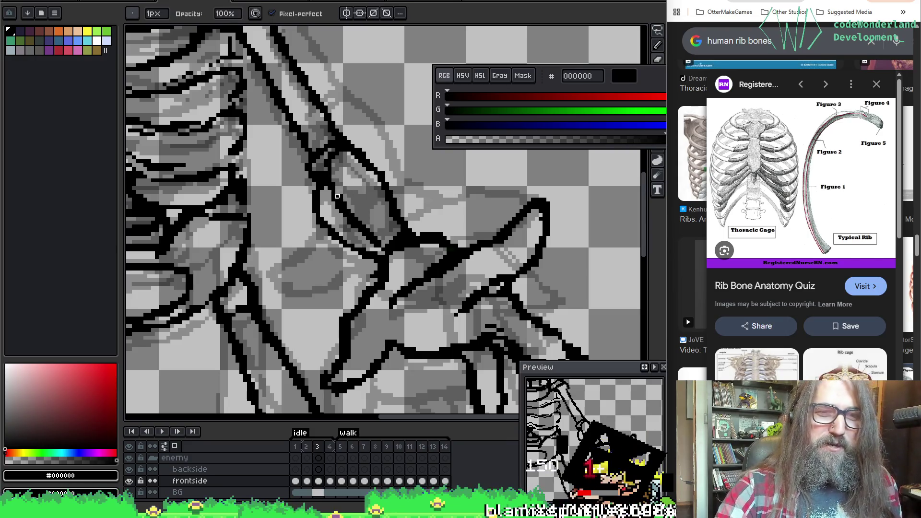
pyautogui.press('b')
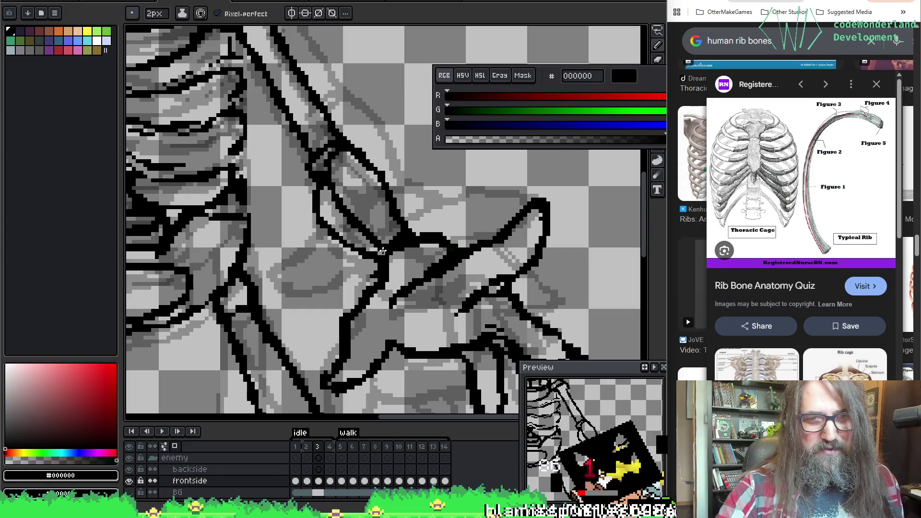
# Tidy the black outline of the hand's fingers, alternating pencil and eraser.
pyautogui.press('space')
pyautogui.moveTo(452, 289)
pyautogui.mouseDown()
pyautogui.moveTo(421, 354)
pyautogui.moveTo(513, 311)
pyautogui.mouseUp()
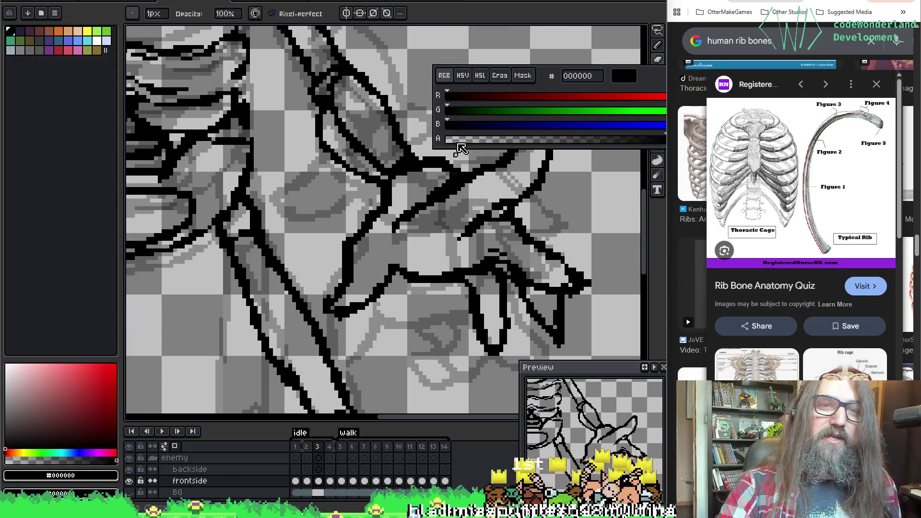
pyautogui.press('e')
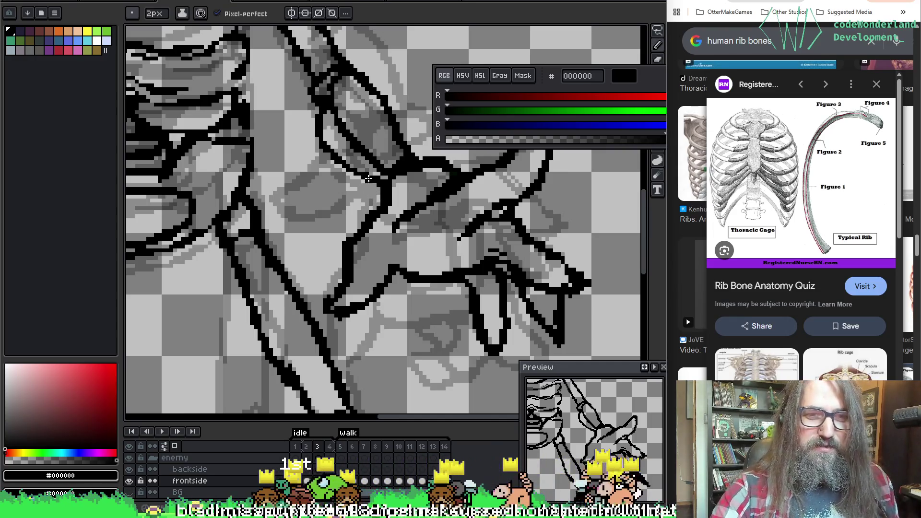
pyautogui.press('b')
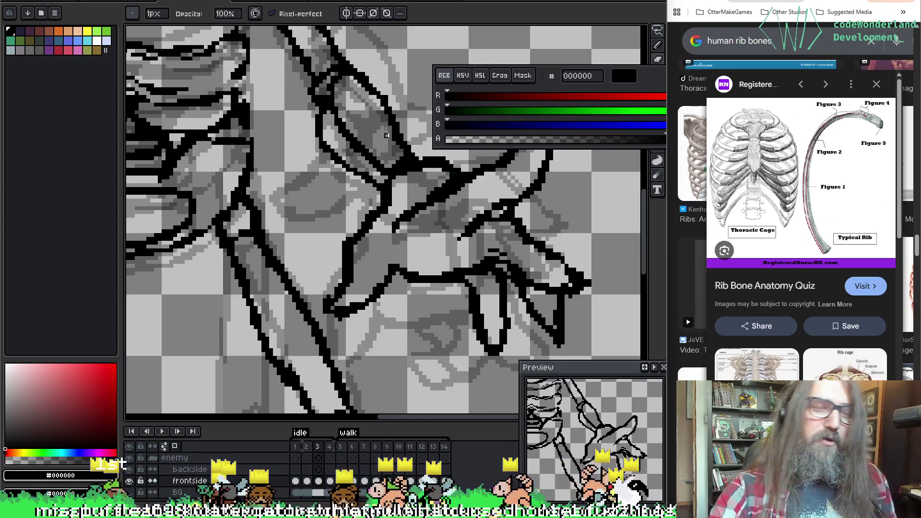
pyautogui.press('e')
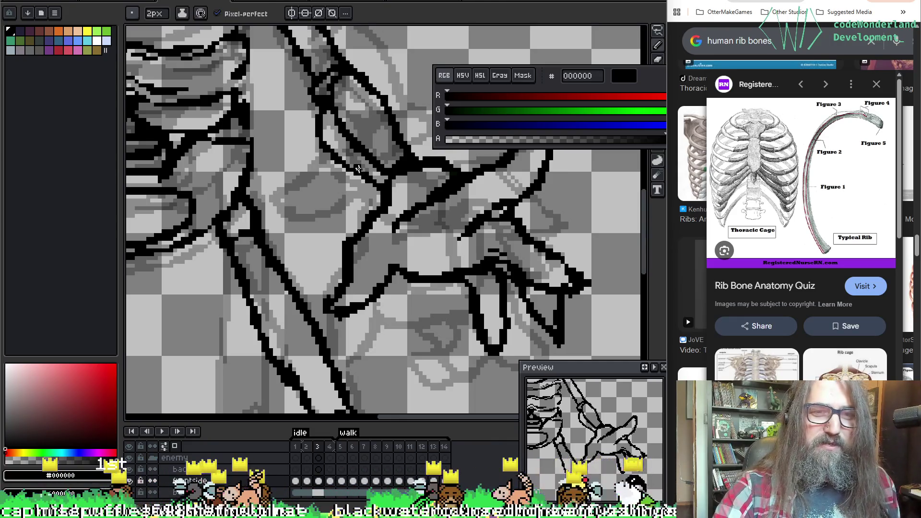
pyautogui.press('space')
pyautogui.moveTo(407, 104)
pyautogui.mouseDown()
pyautogui.moveTo(369, 207)
pyautogui.moveTo(378, 273)
pyautogui.moveTo(350, 230)
pyautogui.mouseUp()
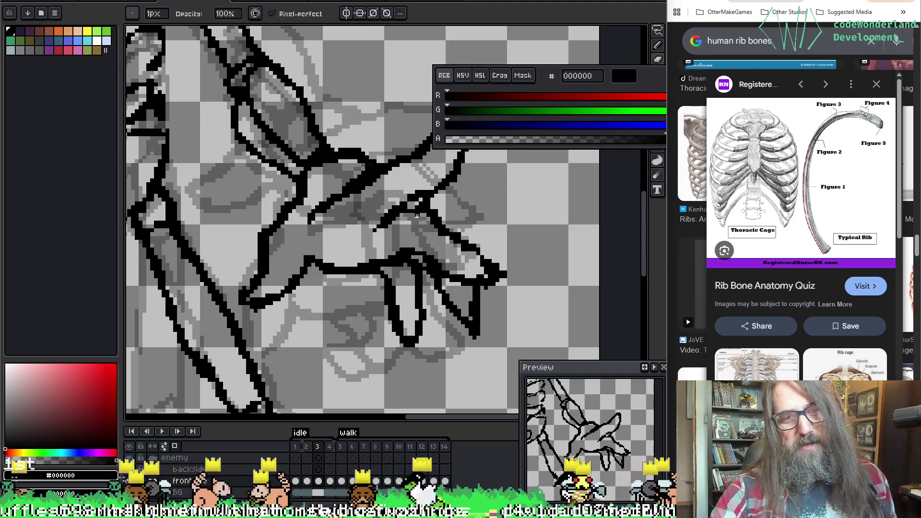
pyautogui.press('e')
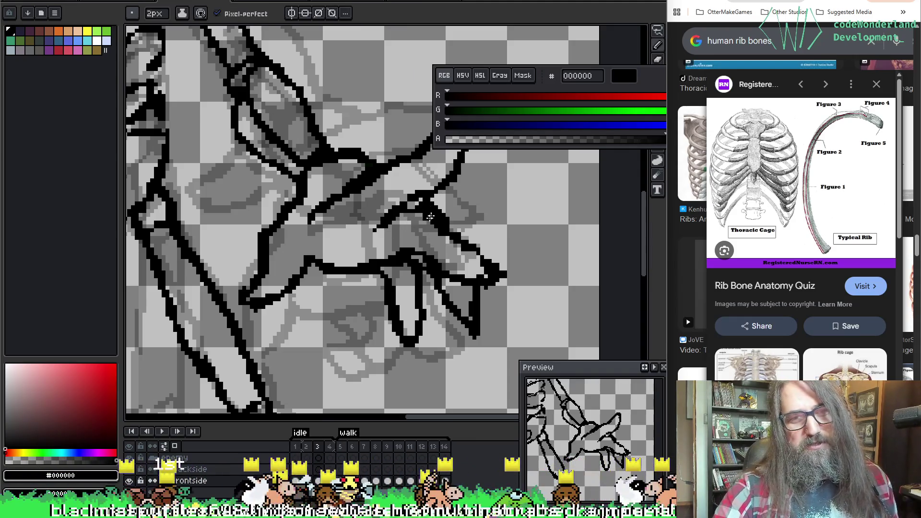
pyautogui.press('b')
pyautogui.press('e')
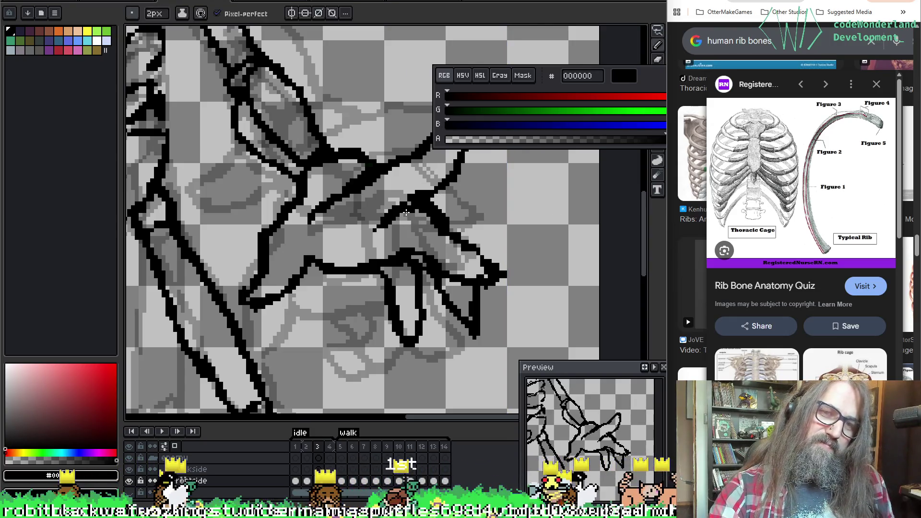
pyautogui.press('b')
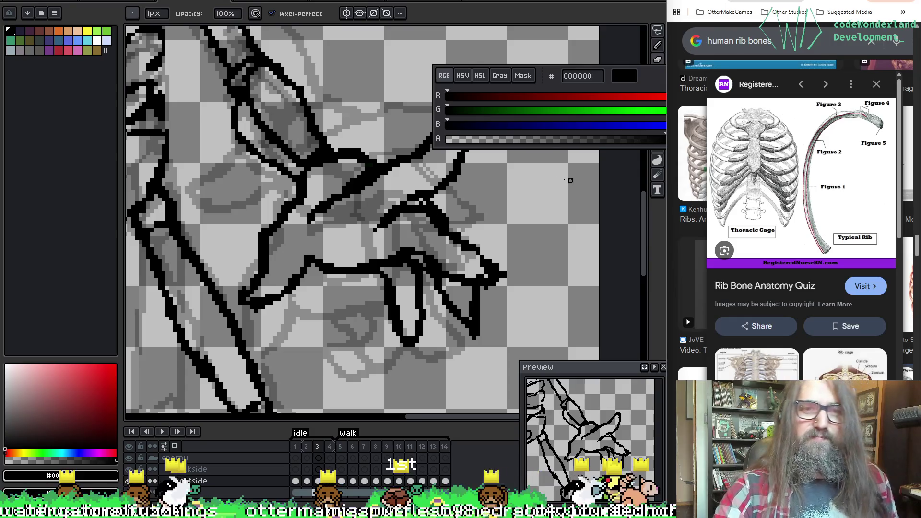
# Compare with frame 2, then return to frame 3 at the ribcage.
pyautogui.press(',')
pyautogui.press('.')
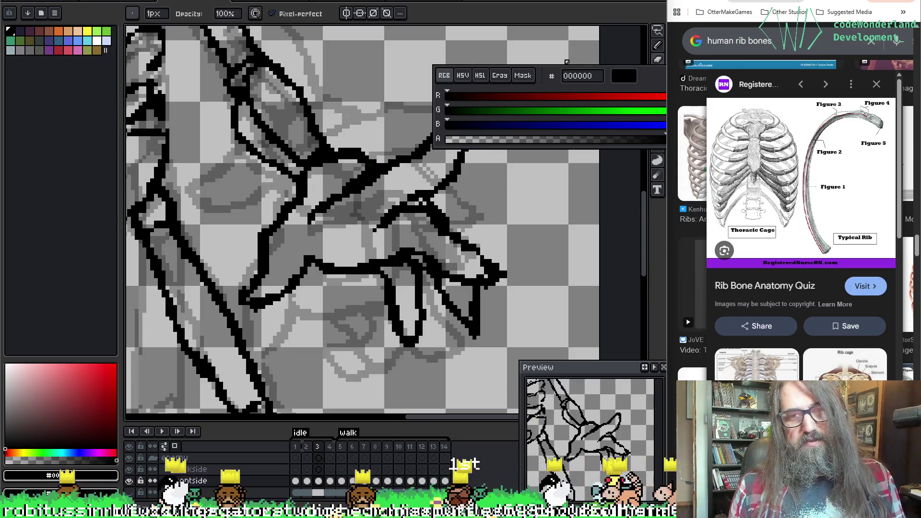
pyautogui.moveTo(567, 62)
pyautogui.mouseDown()
pyautogui.moveTo(407, 243)
pyautogui.moveTo(418, 223)
pyautogui.moveTo(623, 199)
pyautogui.moveTo(645, 206)
pyautogui.moveTo(467, 272)
pyautogui.mouseUp()
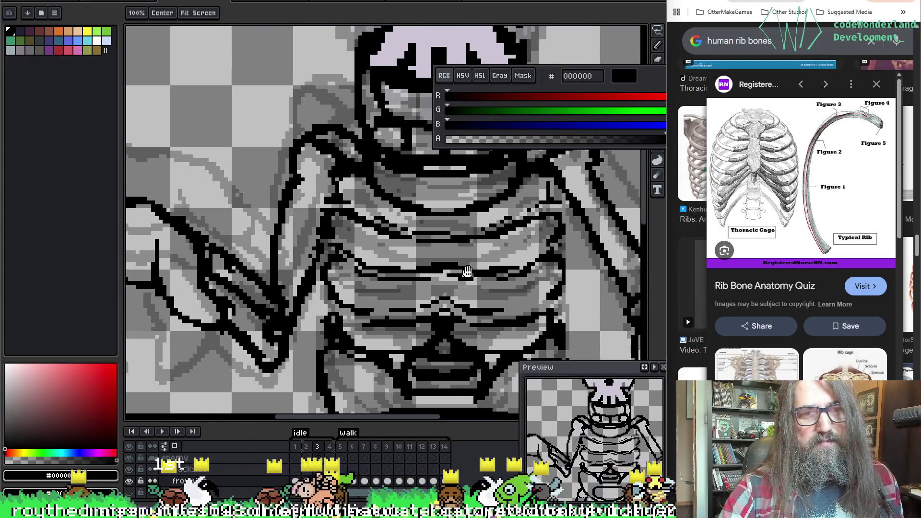
# Draw a black stroke down the left upper arm toward the elbow, redoing the overshooting stroke.
pyautogui.press('.')
pyautogui.press('b')
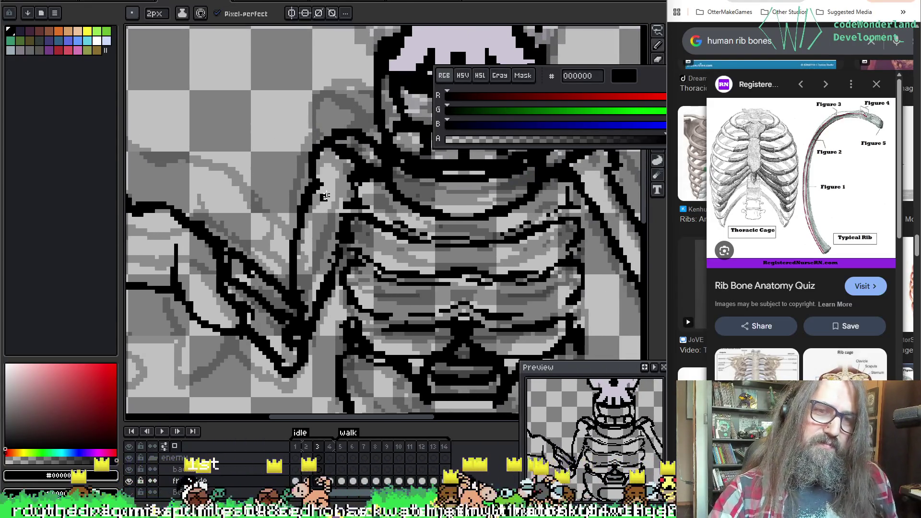
pyautogui.press('e')
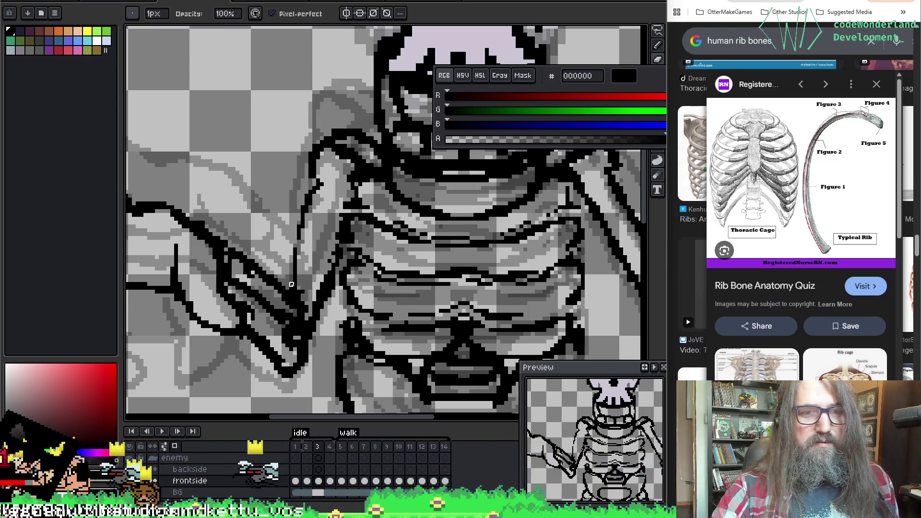
pyautogui.press('b')
pyautogui.moveTo(321, 182); pyautogui.dragTo(293, 287)
pyautogui.hotkey('ctrl', 'z')
pyautogui.moveTo(321, 188); pyautogui.dragTo(299, 258)
pyautogui.press('e')
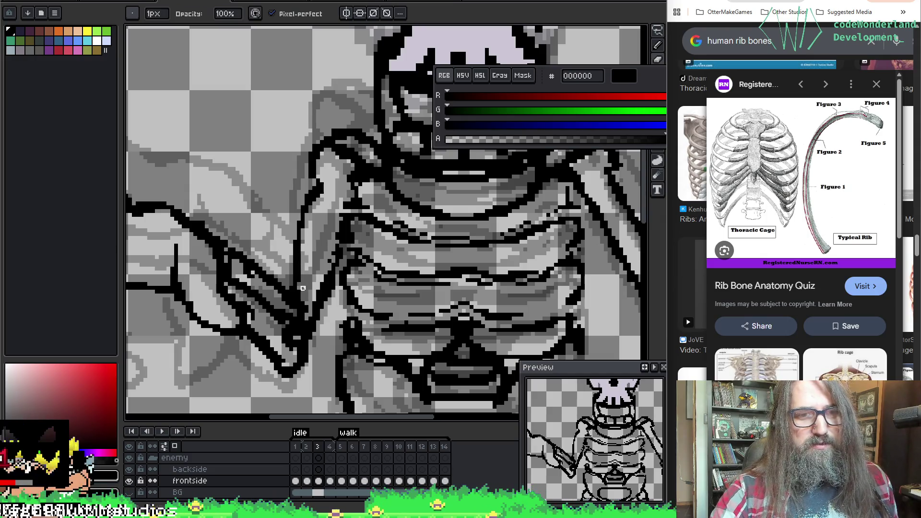
pyautogui.scroll(-2, 303, 291)
pyautogui.scroll(2, 400, 361)
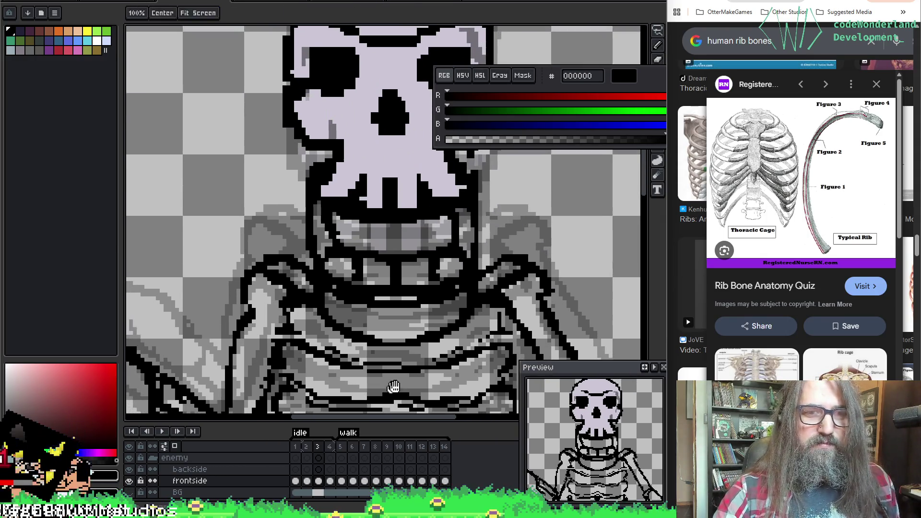
pyautogui.scroll(3, 370, 282)
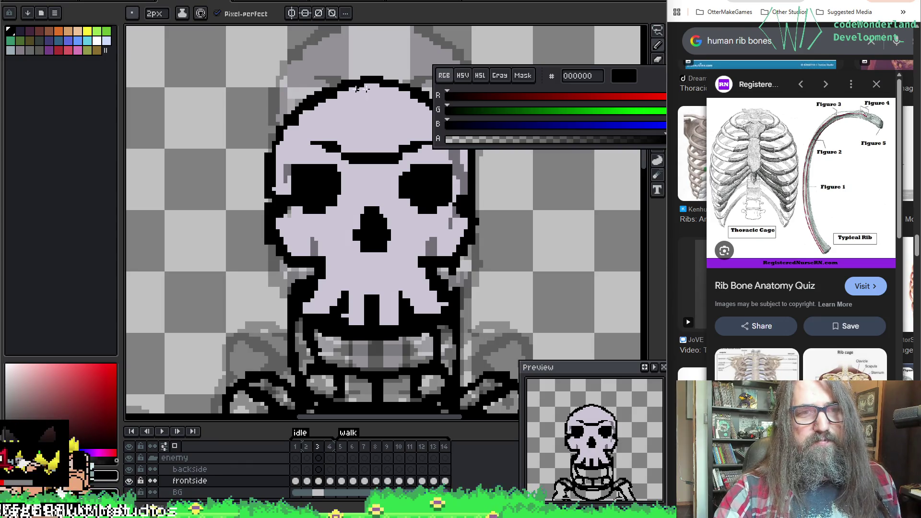
pyautogui.scroll(1, 351, 90)
pyautogui.scroll(-5, 402, 165)
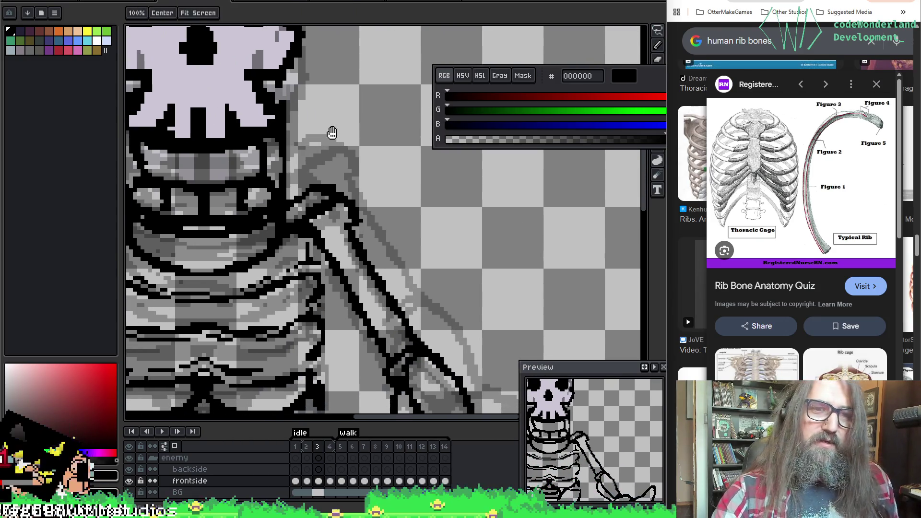
pyautogui.scroll(-5, 413, 231)
pyautogui.scroll(-1, 394, 186)
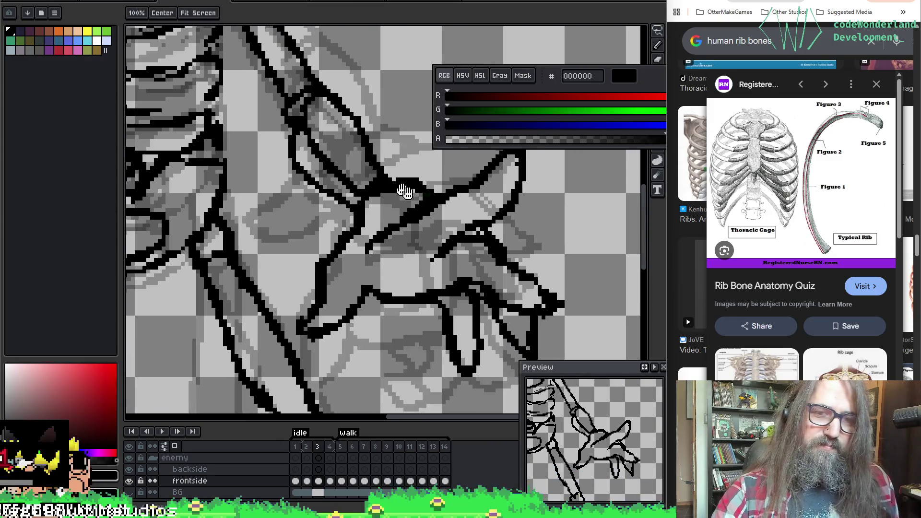
pyautogui.scroll(-3, 396, 187)
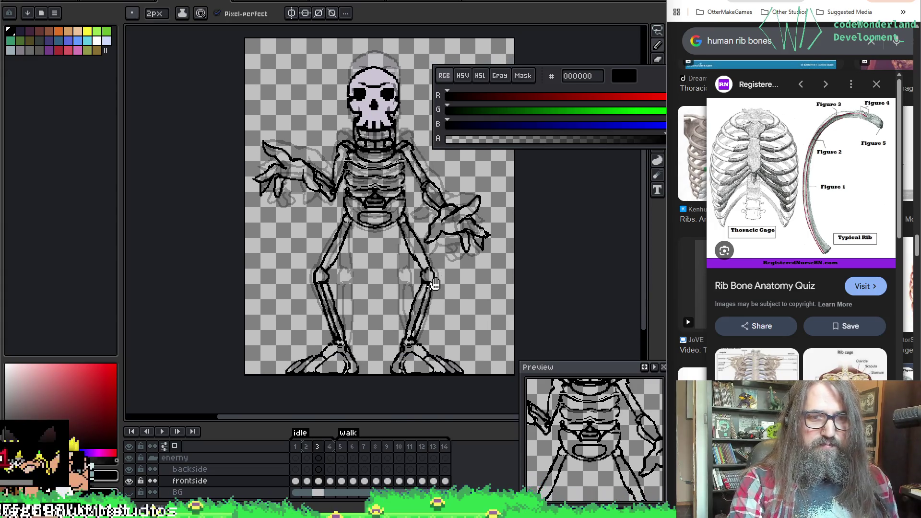
pyautogui.scroll(4, 334, 271)
pyautogui.press('e')
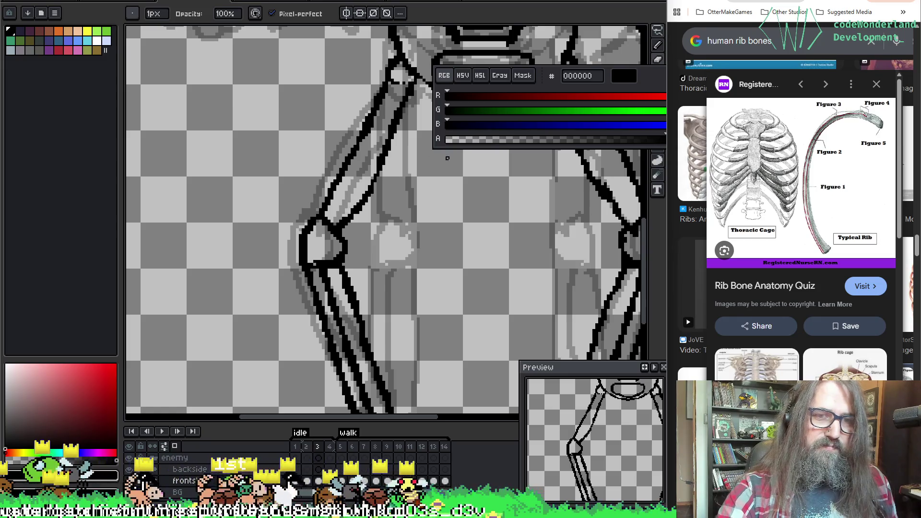
# Zoom in on the legs and fix the leg bone and knee outlines with pencil and eraser.
pyautogui.scroll(-2, 249, 180)
pyautogui.scroll(2, 333, 169)
pyautogui.press('b')
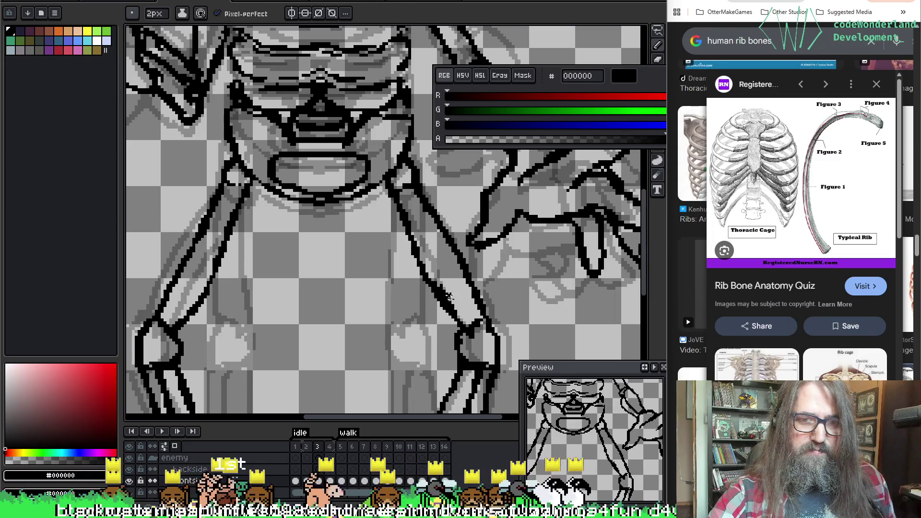
pyautogui.press('e')
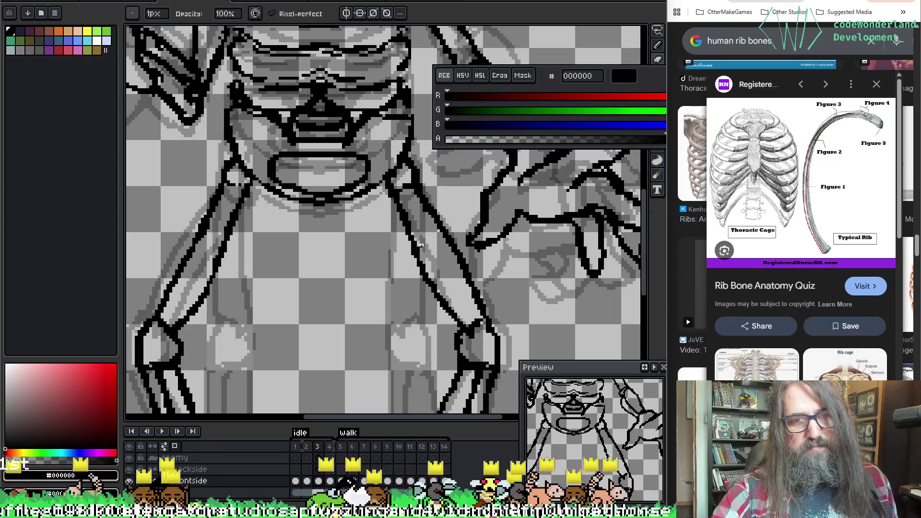
pyautogui.press('b')
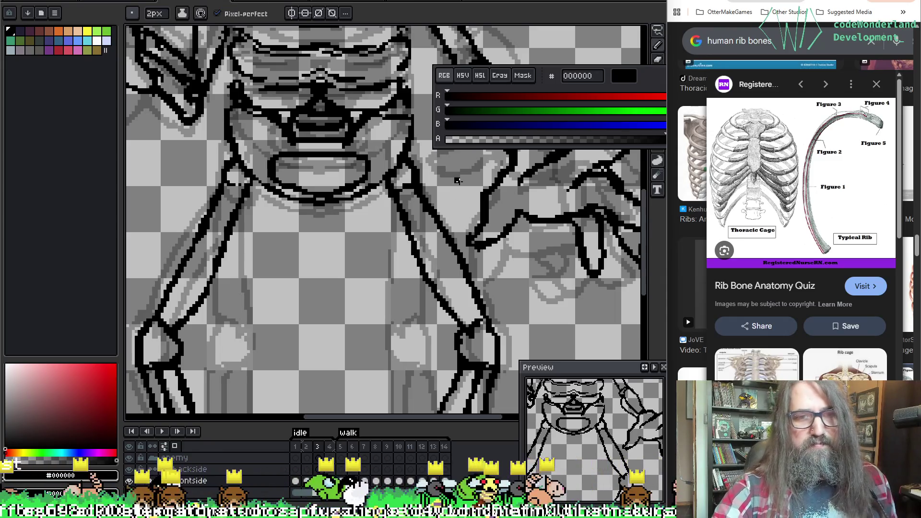
pyautogui.scroll(-3, 385, 242)
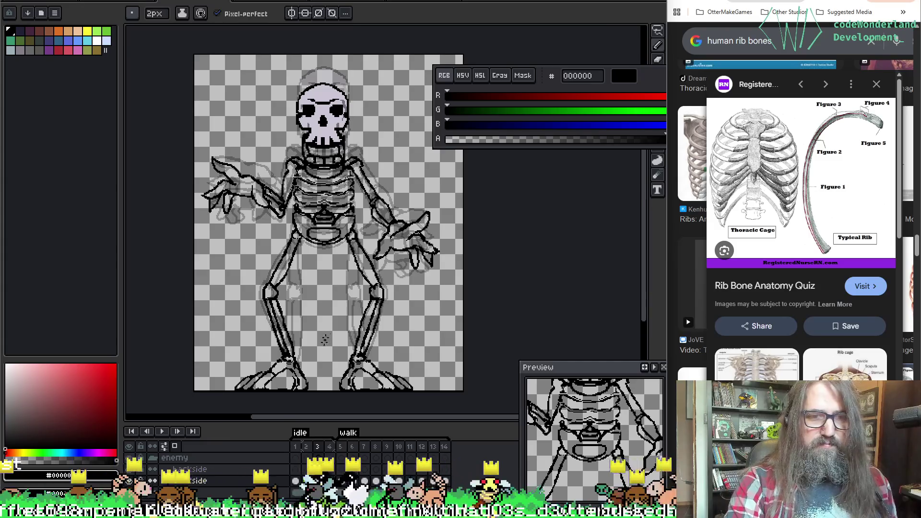
pyautogui.scroll(4, 326, 336)
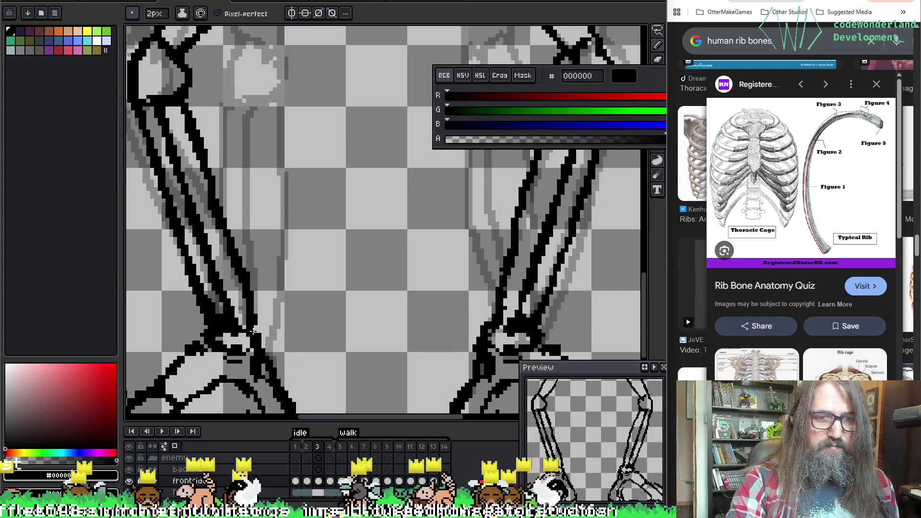
pyautogui.scroll(-2, 339, 330)
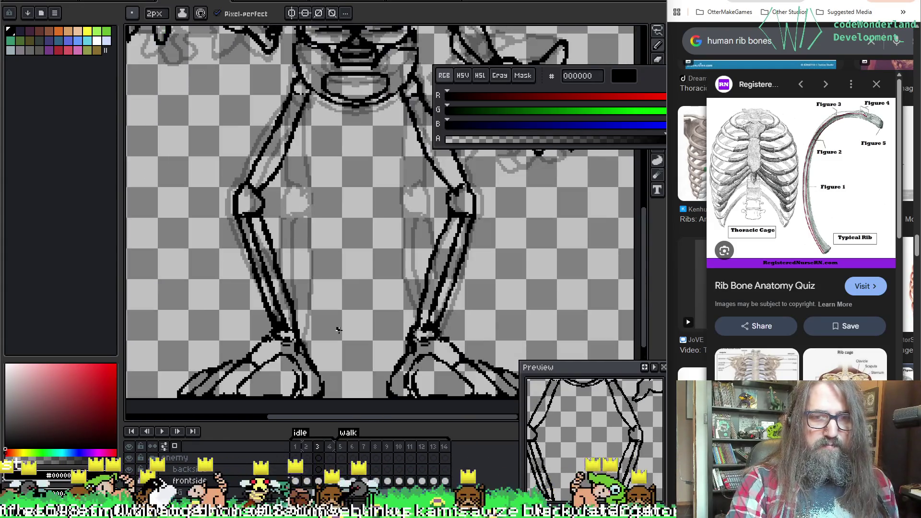
pyautogui.scroll(2, 432, 322)
pyautogui.press('e')
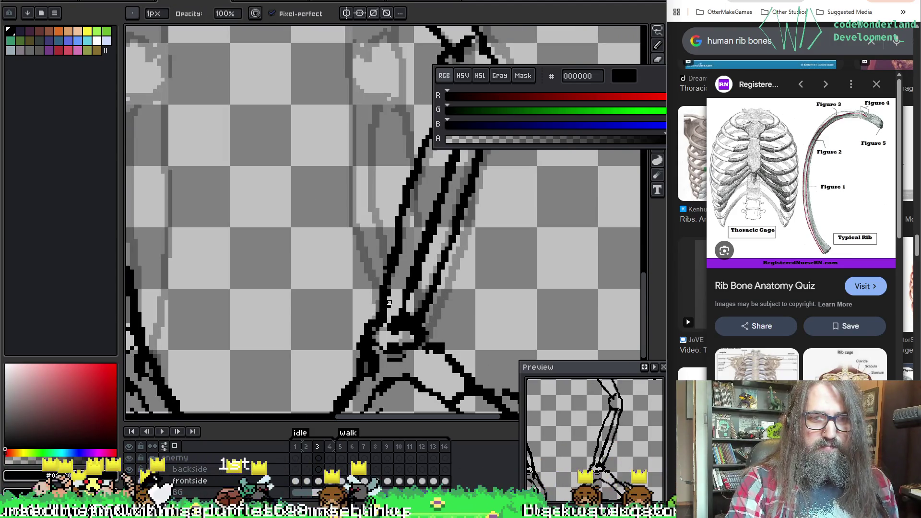
pyautogui.scroll(1, 300, 287)
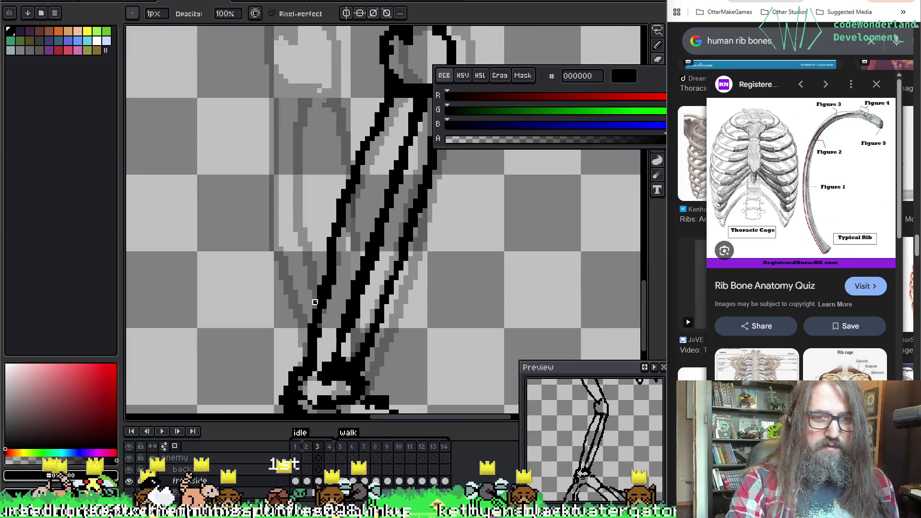
pyautogui.press('b')
pyautogui.scroll(2, 294, 267)
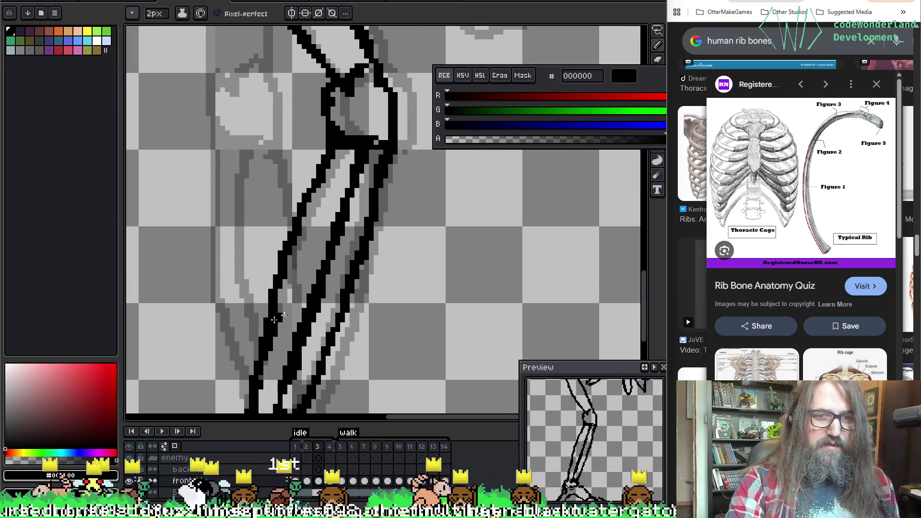
pyautogui.scroll(5, 271, 322)
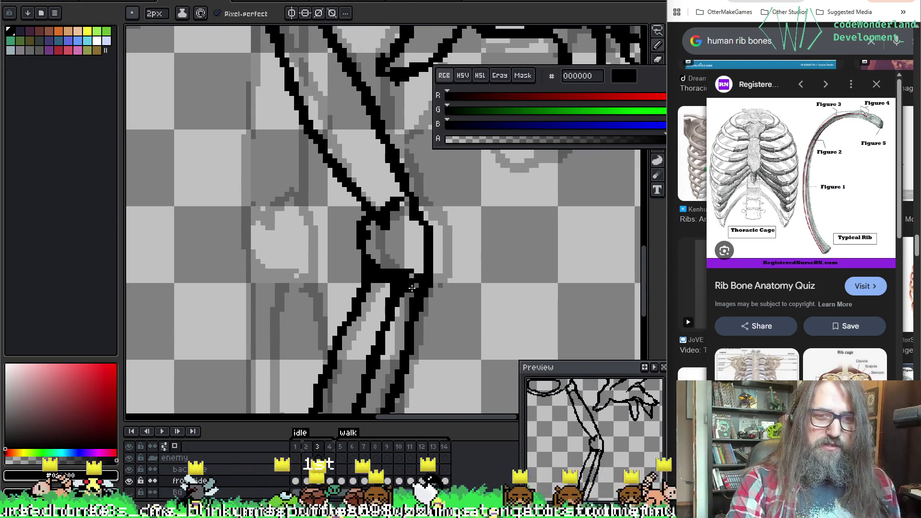
pyautogui.scroll(10, 416, 286)
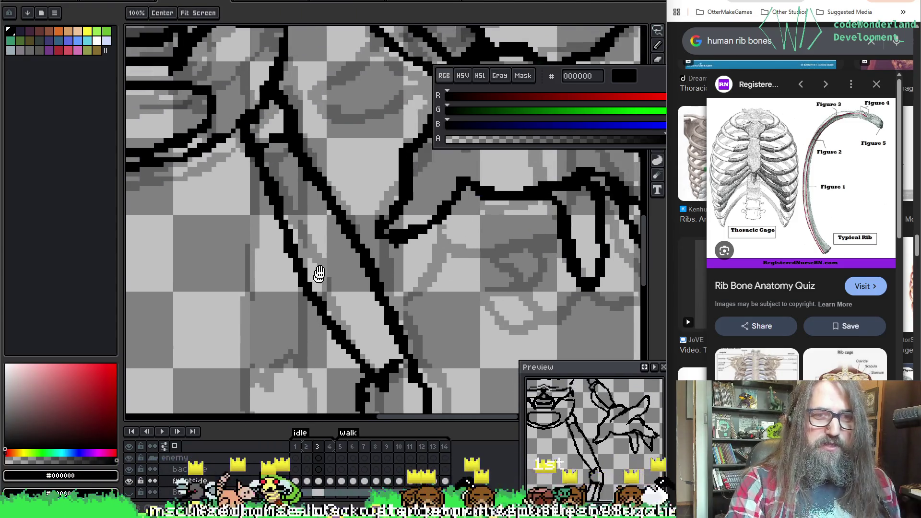
pyautogui.scroll(5, 411, 287)
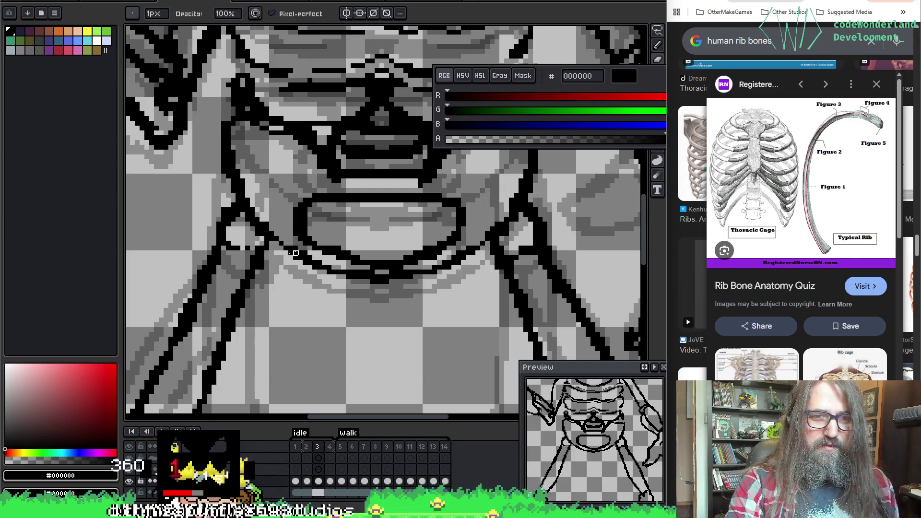
pyautogui.moveTo(502, 283)
pyautogui.mouseDown()
pyautogui.moveTo(352, 180)
pyautogui.moveTo(444, 224)
pyautogui.mouseUp()
pyautogui.scroll(-2, 451, 285)
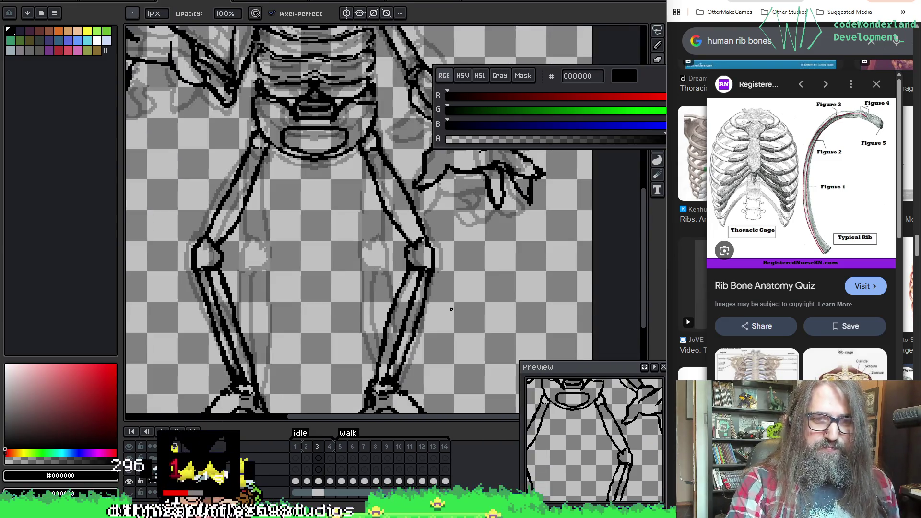
pyautogui.scroll(2, 444, 303)
pyautogui.moveTo(438, 320)
pyautogui.mouseDown()
pyautogui.moveTo(391, 185)
pyautogui.moveTo(333, 312)
pyautogui.moveTo(396, 336)
pyautogui.mouseUp()
pyautogui.scroll(-2, 396, 336)
pyautogui.scroll(1, 394, 262)
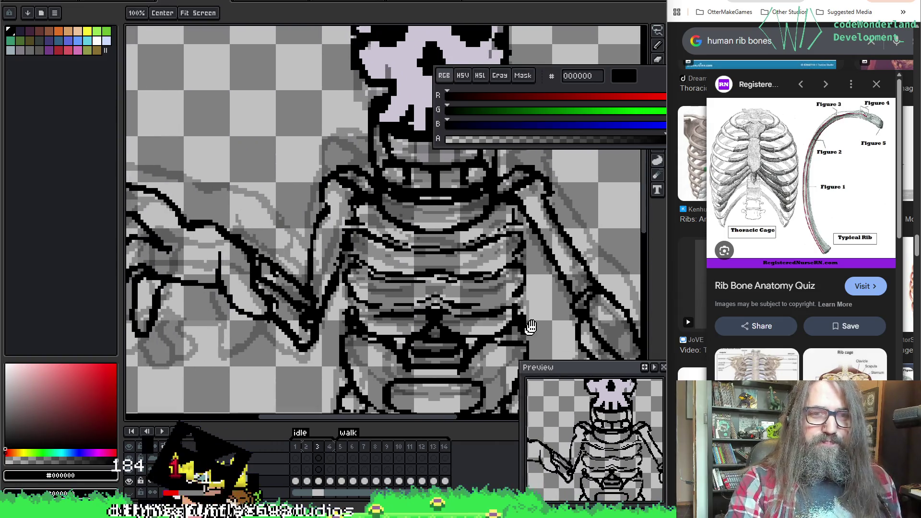
pyautogui.scroll(1, 399, 260)
pyautogui.moveTo(457, 222)
pyautogui.mouseDown()
pyautogui.moveTo(470, 296)
pyautogui.moveTo(372, 273)
pyautogui.mouseUp()
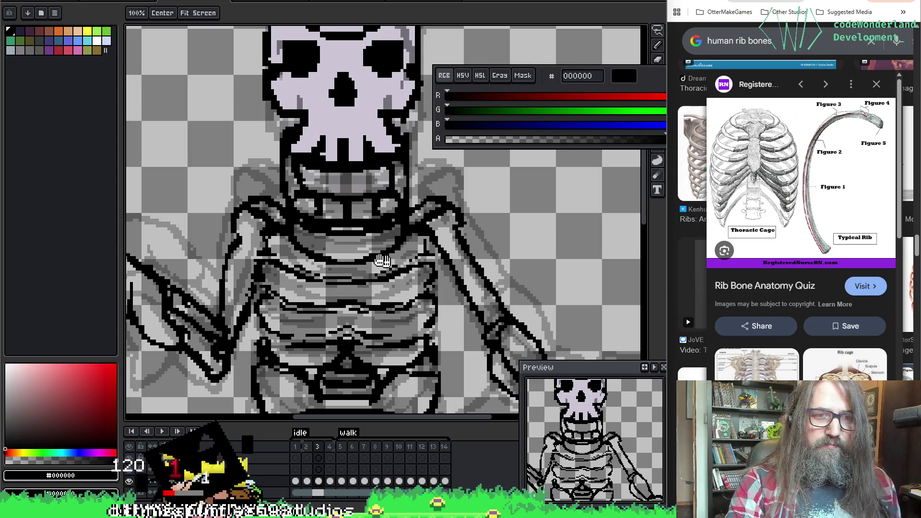
pyautogui.moveTo(501, 312)
pyautogui.mouseDown()
pyautogui.moveTo(465, 211)
pyautogui.moveTo(499, 307)
pyautogui.mouseUp()
pyautogui.scroll(1, 485, 239)
# Sample the outline colour and extend the dark upper rib line rightward across the chest.
pyautogui.press('b')
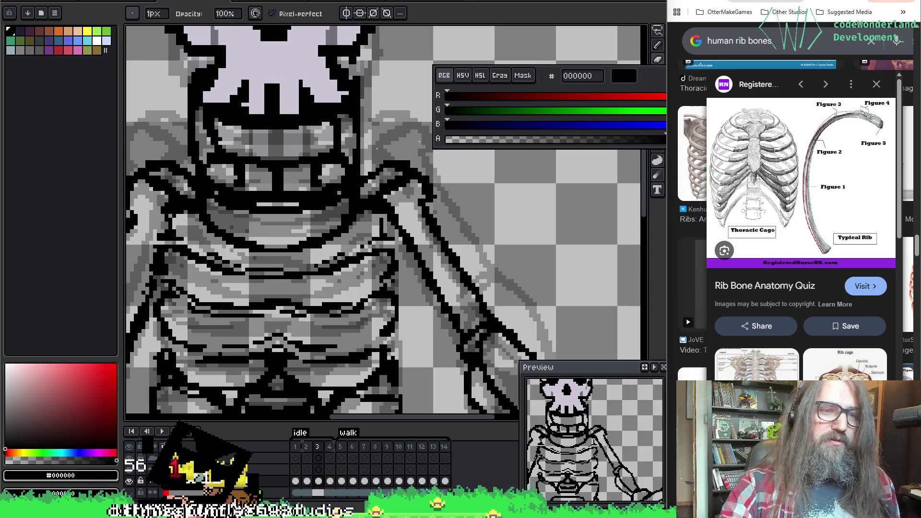
pyautogui.press('i')
pyautogui.press('b')
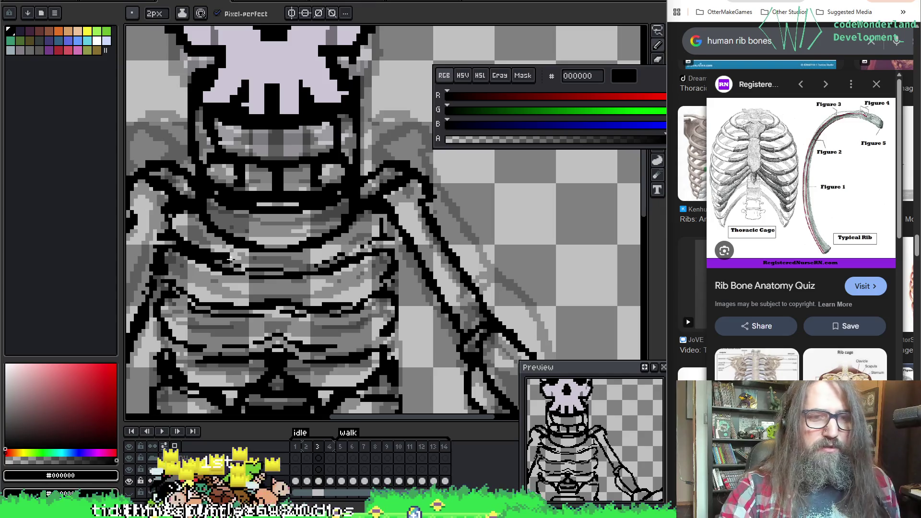
pyautogui.press('e')
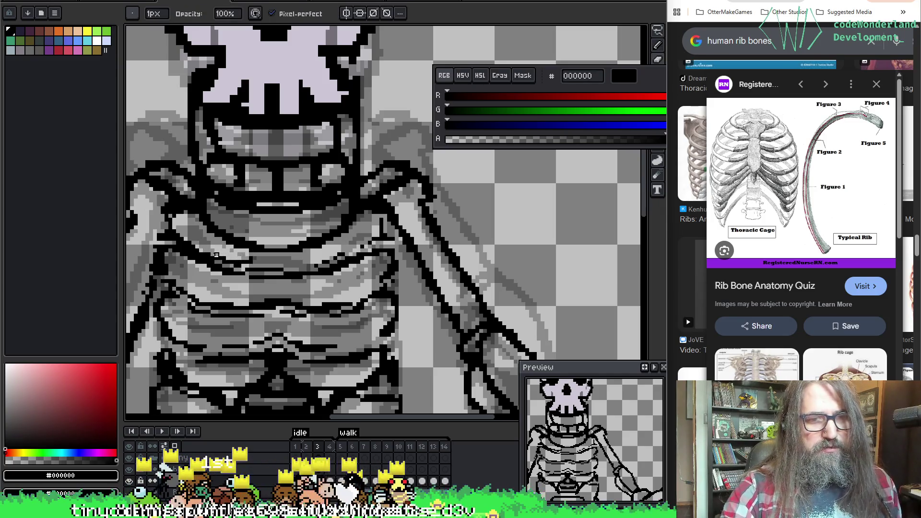
pyautogui.press('b')
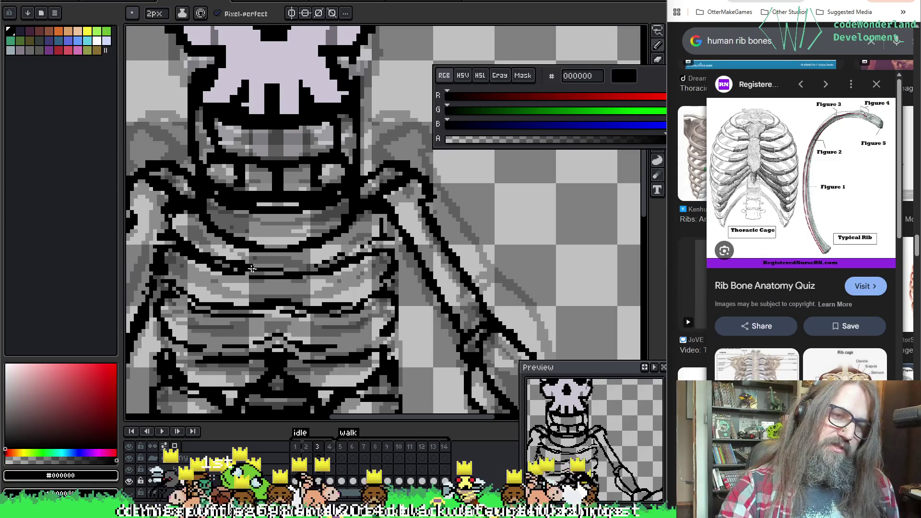
pyautogui.moveTo(243, 265)
pyautogui.mouseDown()
pyautogui.moveTo(312, 265)
pyautogui.moveTo(343, 259)
pyautogui.moveTo(360, 243)
pyautogui.mouseUp()
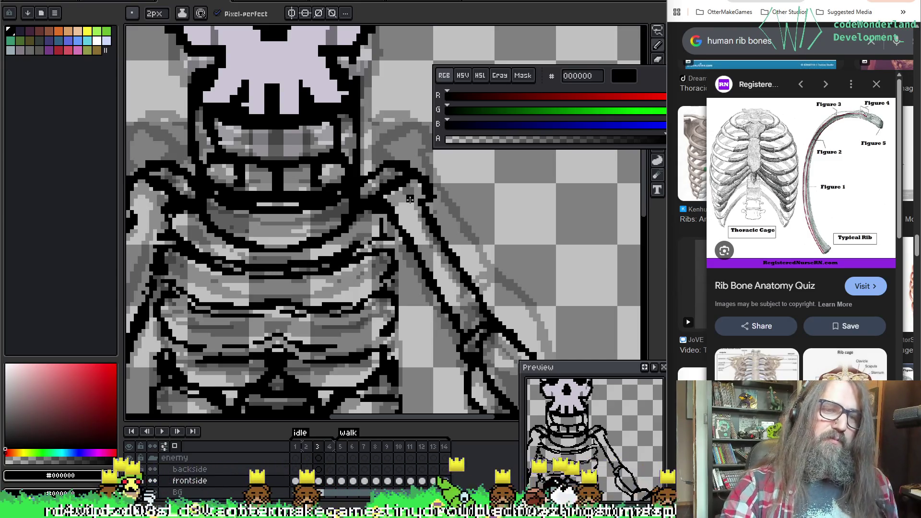
# Erase stray pixels along the upper rib line, keeping the rib strokes solid black.
pyautogui.press('e')
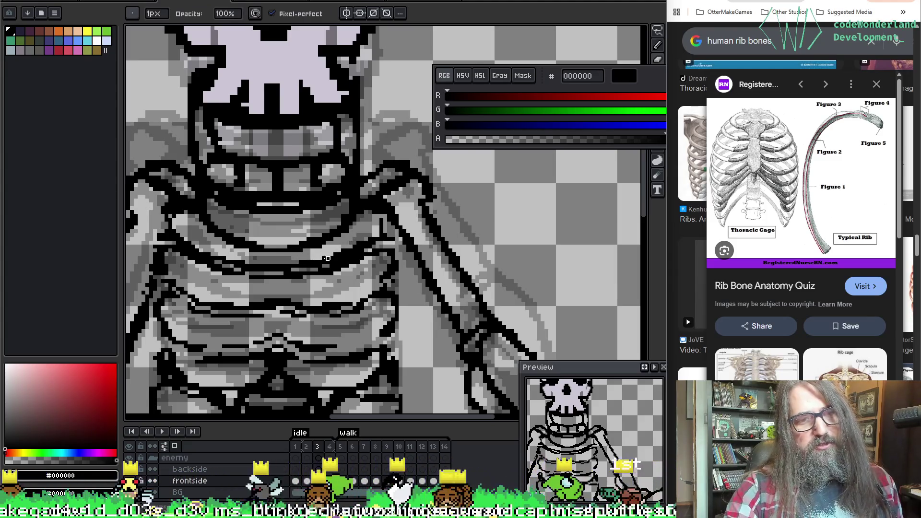
pyautogui.press('b')
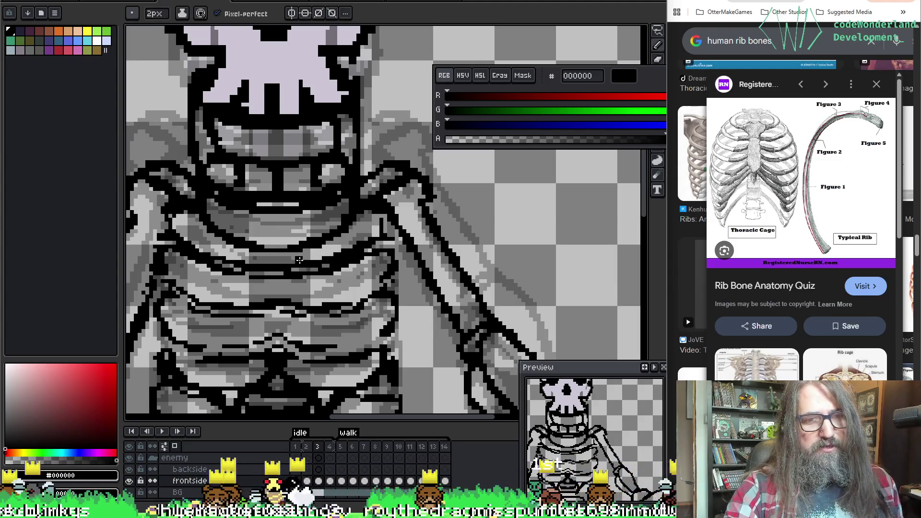
pyautogui.press('e')
pyautogui.moveTo(307, 264); pyautogui.dragTo(370, 236)
pyautogui.press('b')
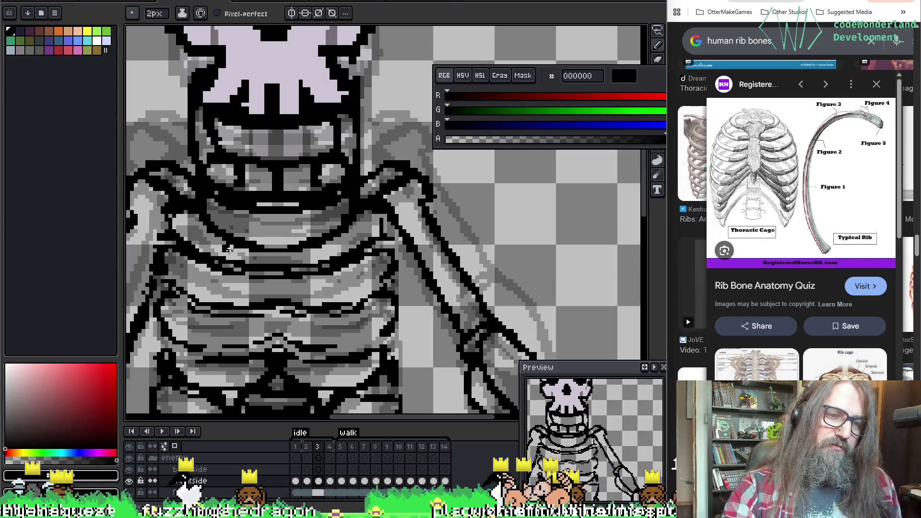
pyautogui.press('e')
pyautogui.press('b')
pyautogui.press('e')
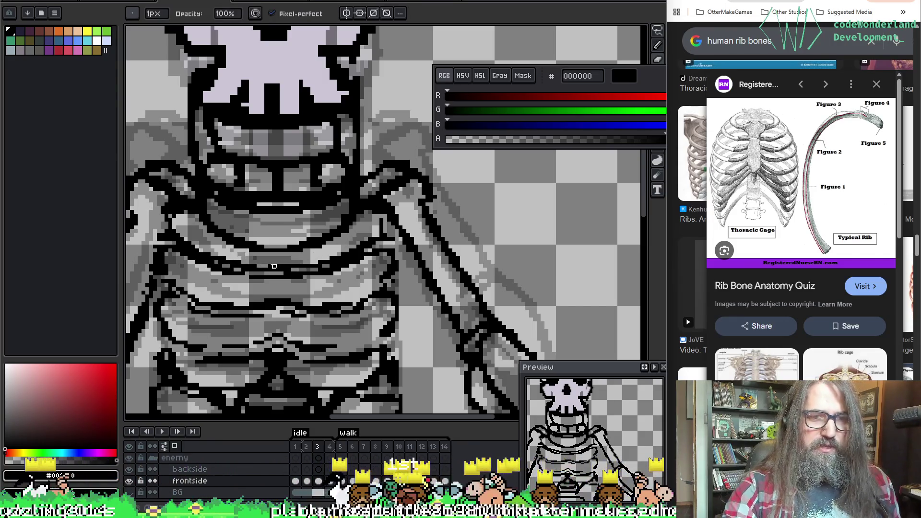
pyautogui.press('b')
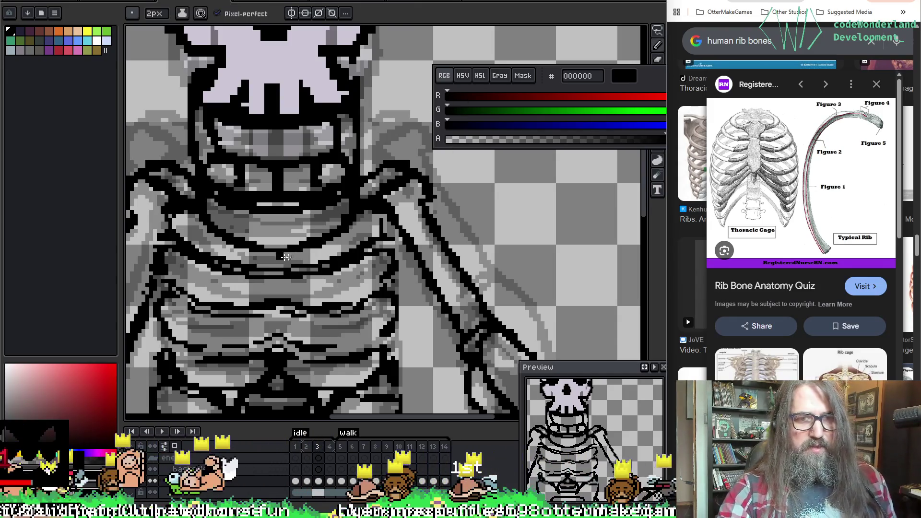
pyautogui.press('e')
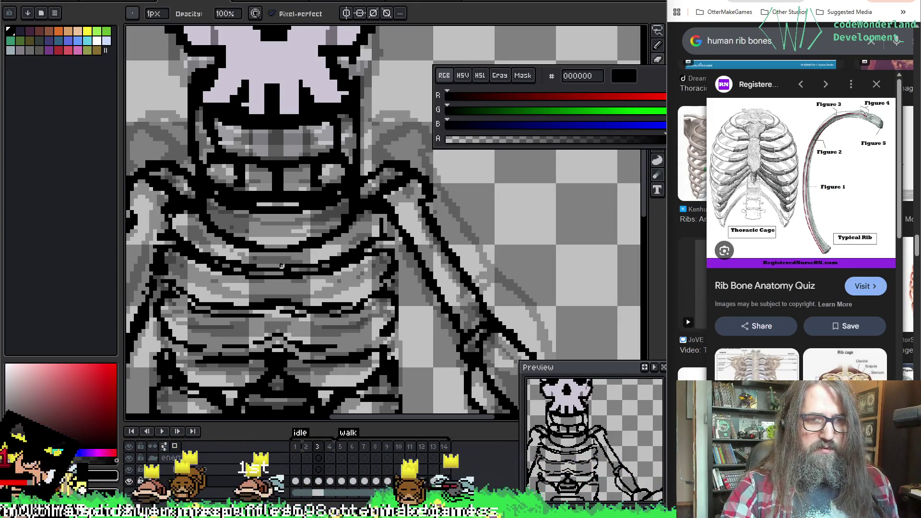
pyautogui.press('b')
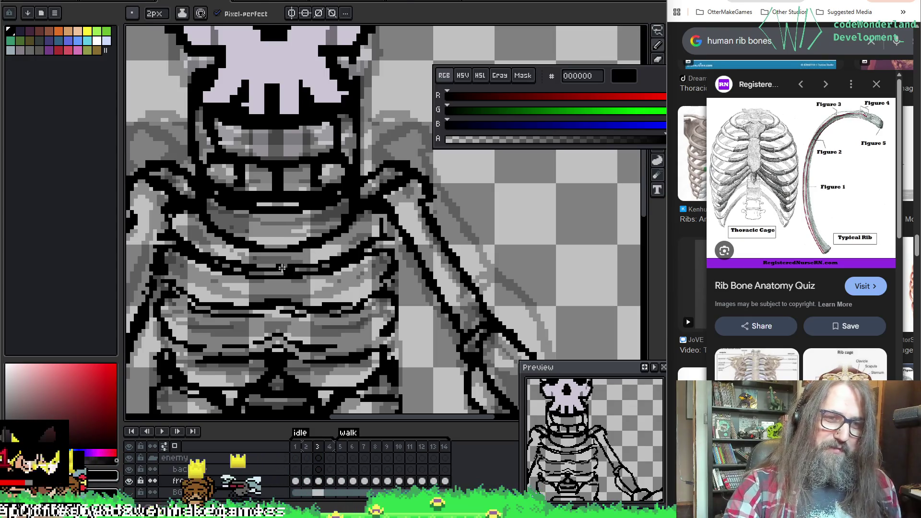
pyautogui.press('e')
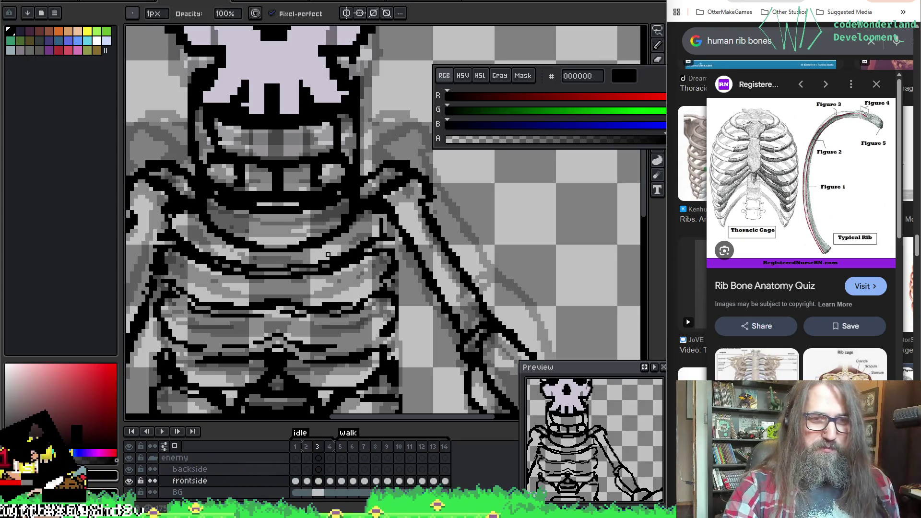
pyautogui.moveTo(335, 272); pyautogui.dragTo(357, 233)
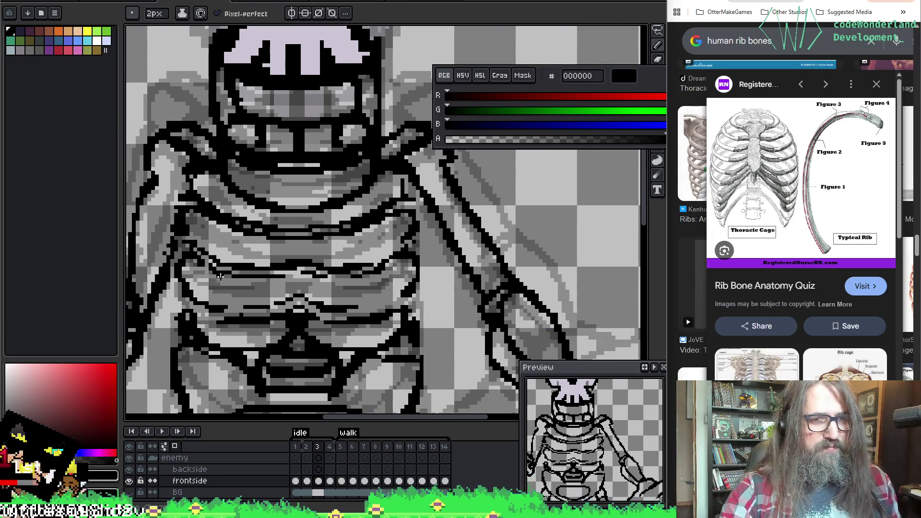
# With a 1px pencil, trace black pixels along the lower rib outlines, undoing two bad strokes.
pyautogui.press('-')
pyautogui.moveTo(186, 249)
pyautogui.mouseDown()
pyautogui.moveTo(206, 245)
pyautogui.moveTo(198, 256)
pyautogui.moveTo(221, 269)
pyautogui.mouseUp()
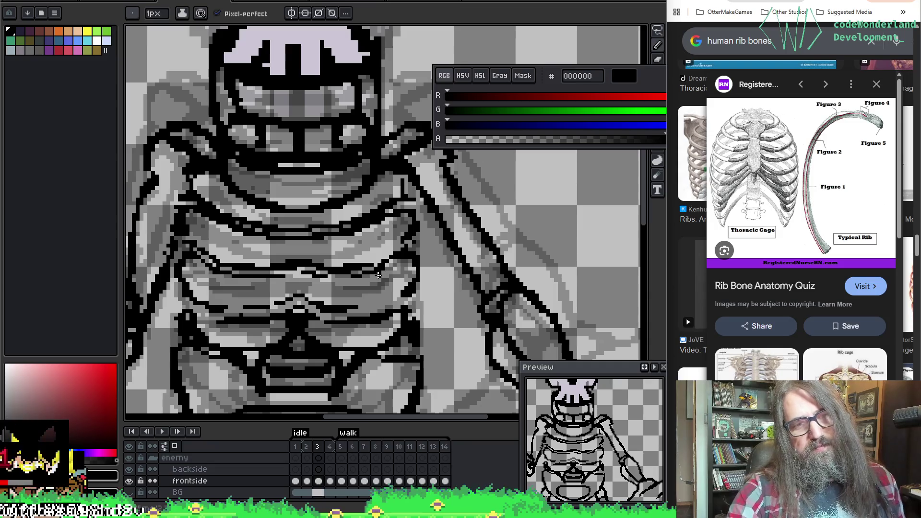
pyautogui.press('e')
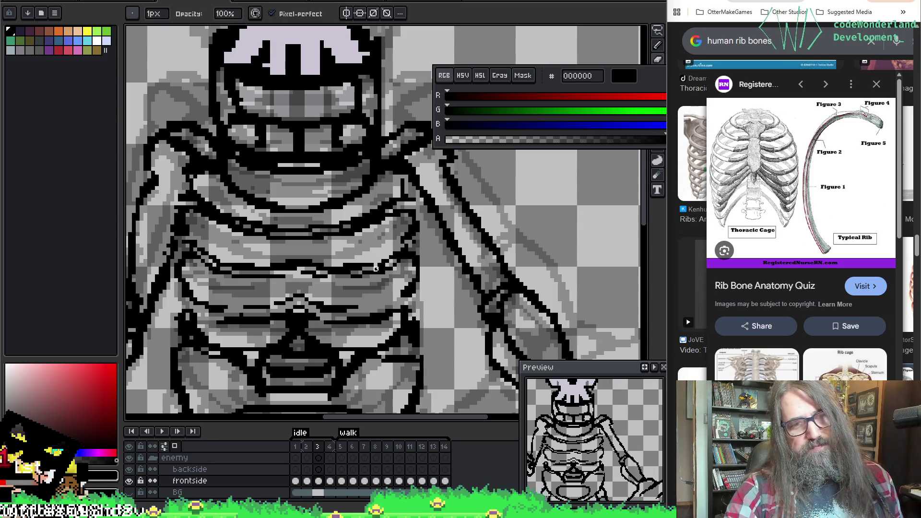
pyautogui.press('b')
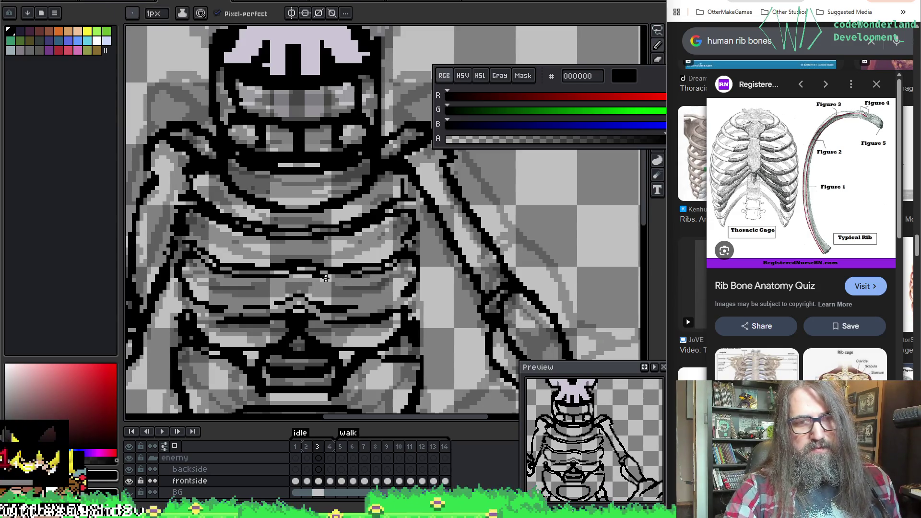
pyautogui.hotkey('ctrl', 'z')
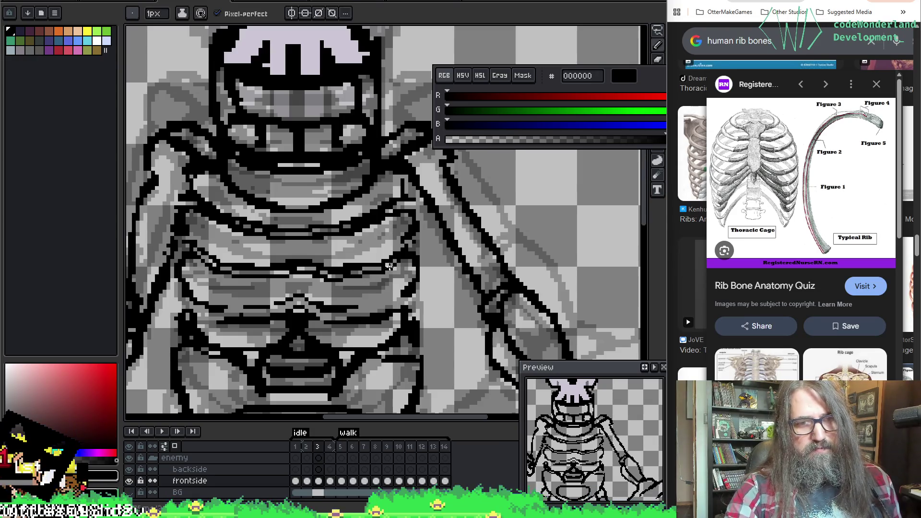
pyautogui.hotkey('ctrl', 'z')
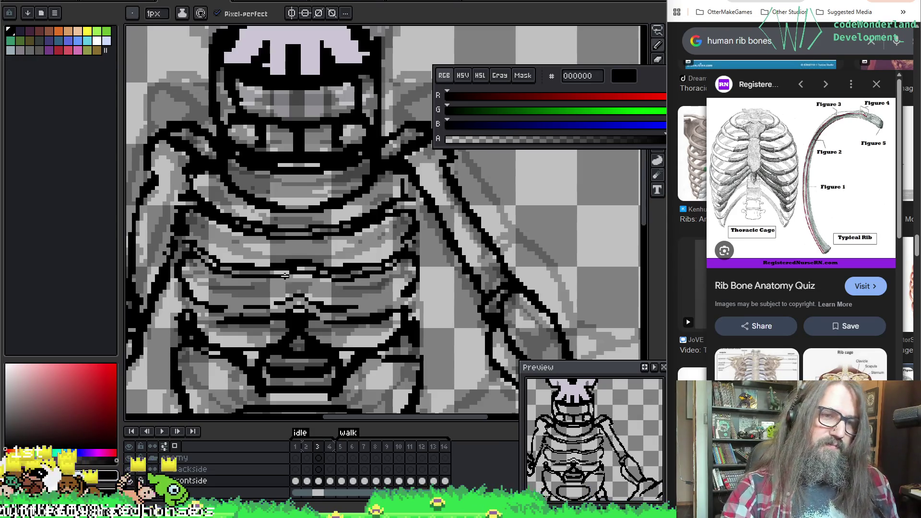
pyautogui.moveTo(340, 280); pyautogui.dragTo(353, 251)
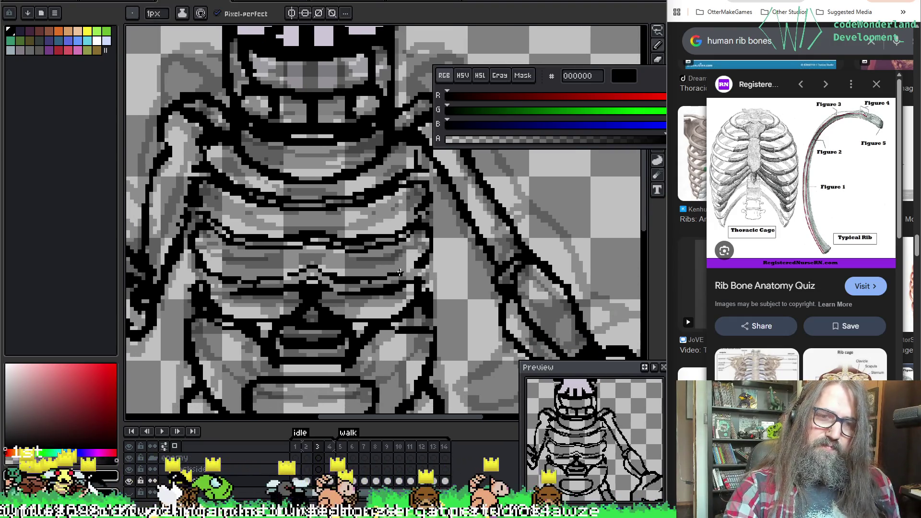
pyautogui.press('e')
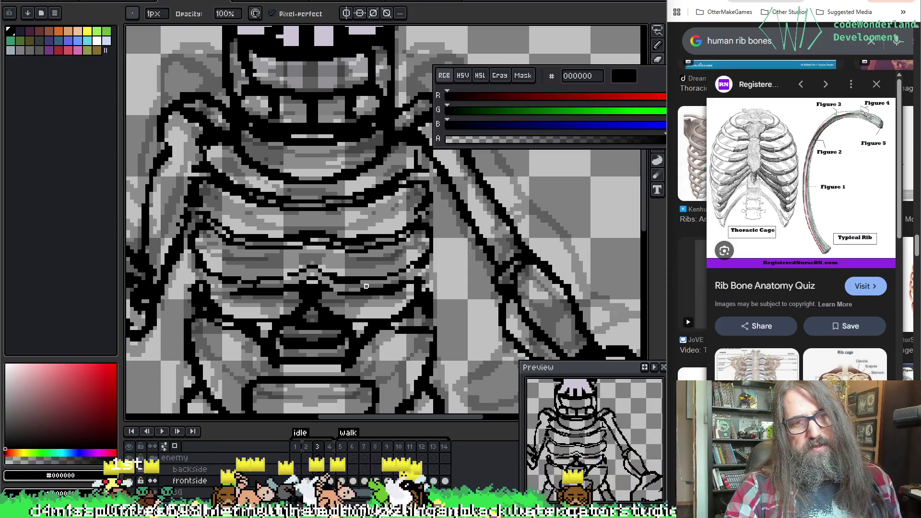
pyautogui.press('b')
pyautogui.press('e')
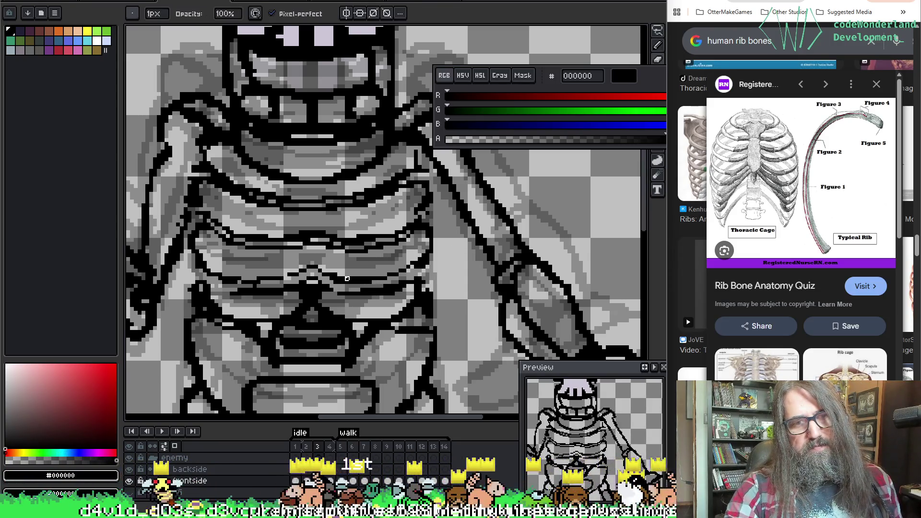
pyautogui.press('b')
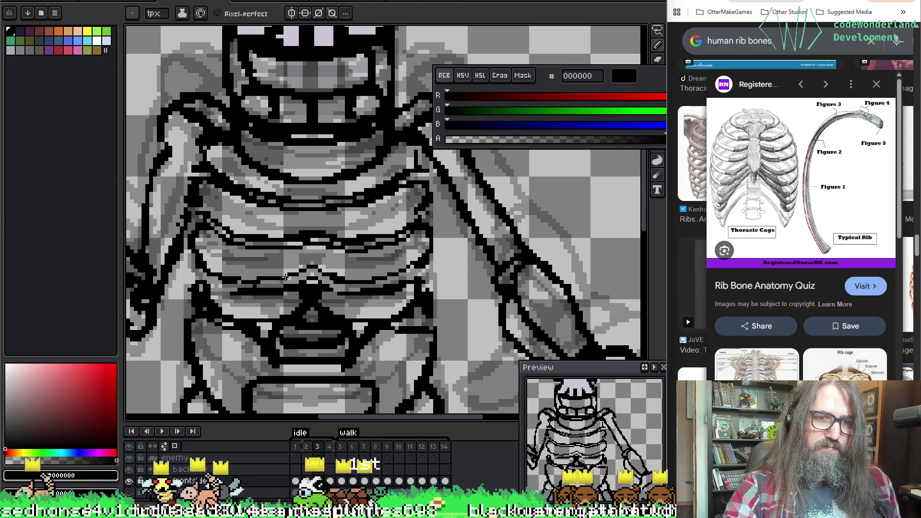
pyautogui.scroll(-3, 288, 230)
# Begin touching up the rib lines at the cage's centre, sampling the black outline colour.
pyautogui.press('e')
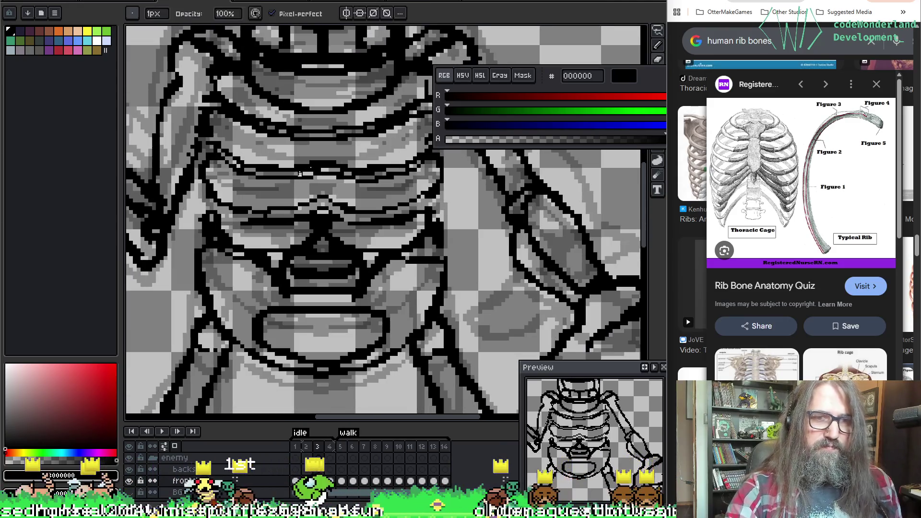
pyautogui.press('b')
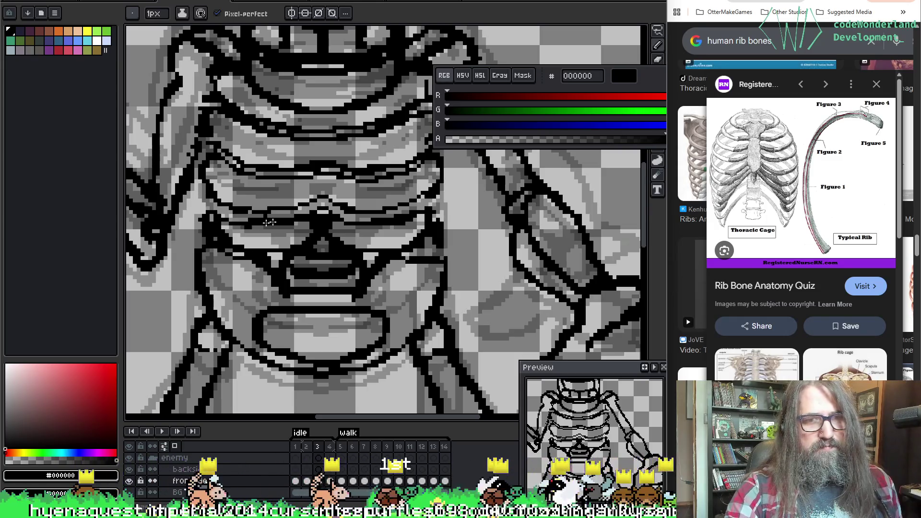
pyautogui.press('e')
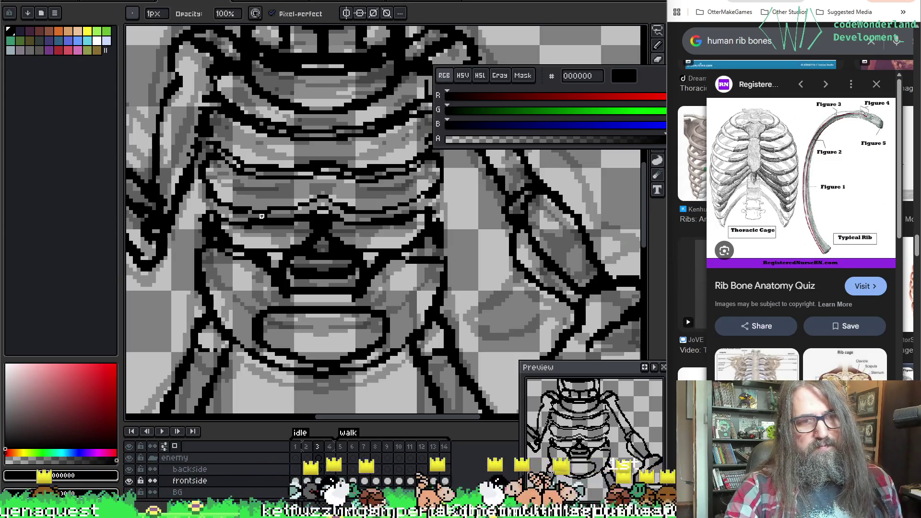
pyautogui.press('b')
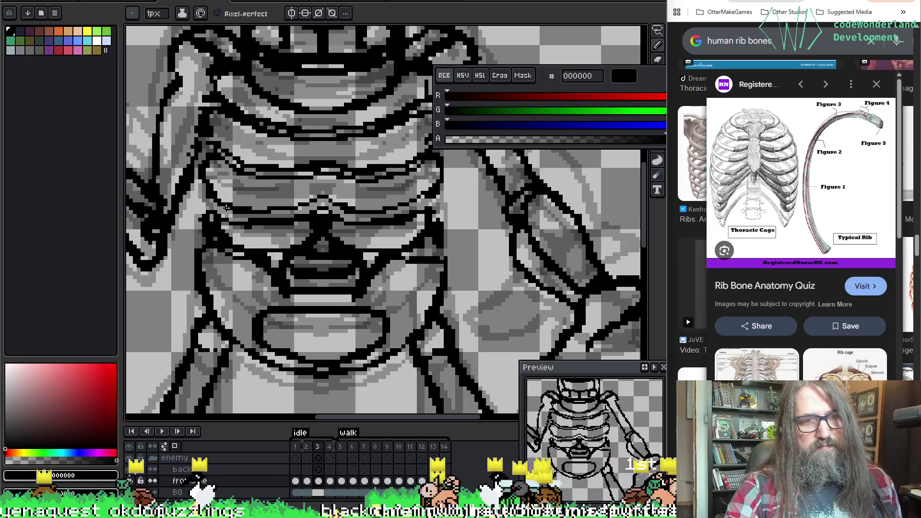
pyautogui.press('e')
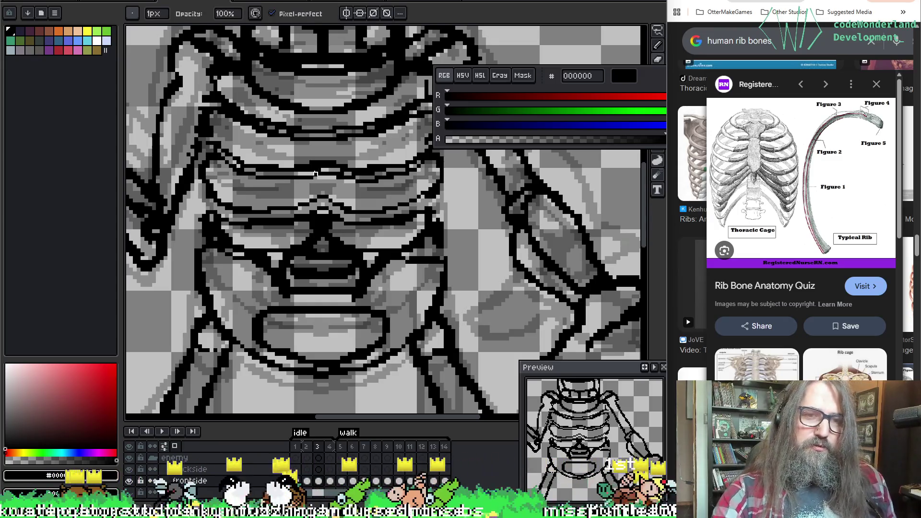
pyautogui.press('b')
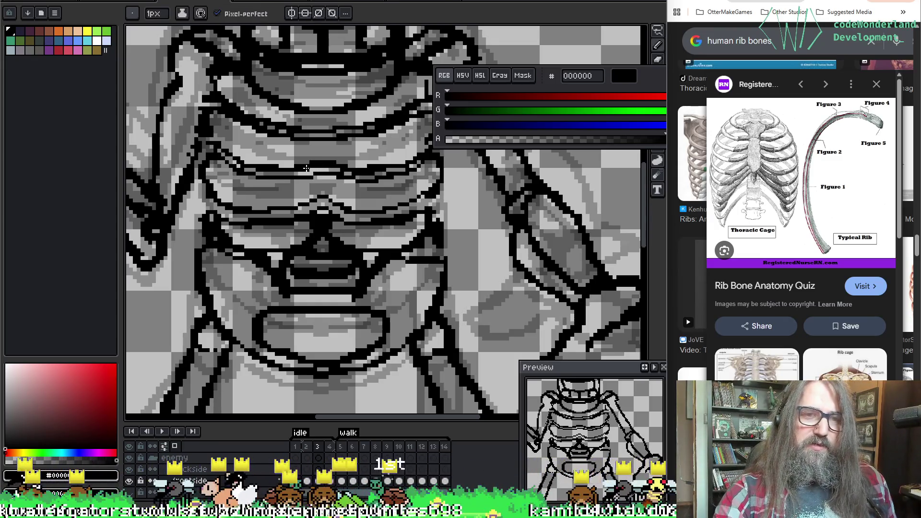
pyautogui.press('e')
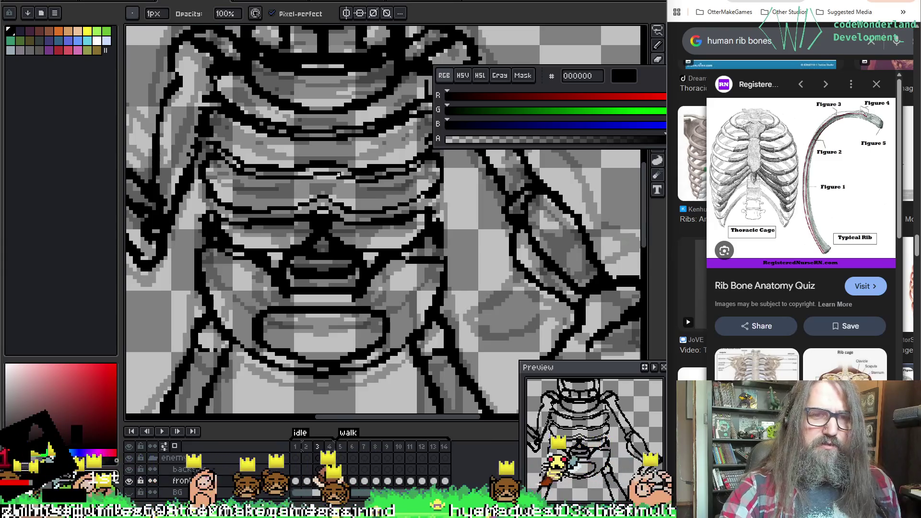
pyautogui.press('i')
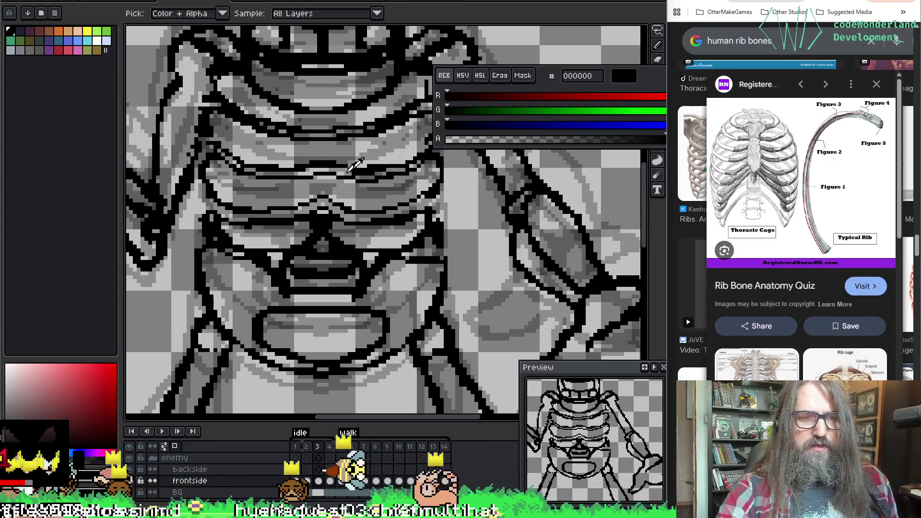
pyautogui.press('b')
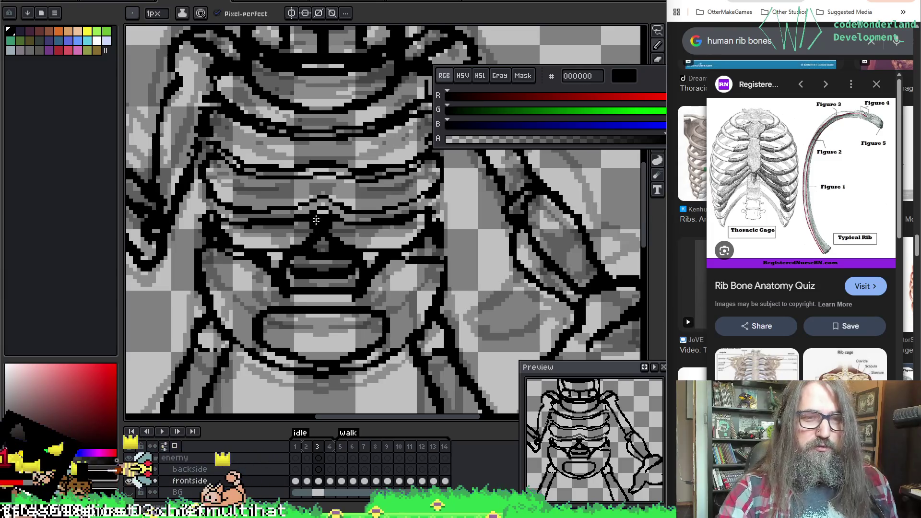
# Erase stray dark pixels in the middle of the rib cage and at the sternum.
pyautogui.press('e')
pyautogui.moveTo(312, 228)
pyautogui.mouseDown()
pyautogui.moveTo(333, 240)
pyautogui.moveTo(308, 244)
pyautogui.moveTo(360, 246)
pyautogui.moveTo(338, 244)
pyautogui.mouseUp()
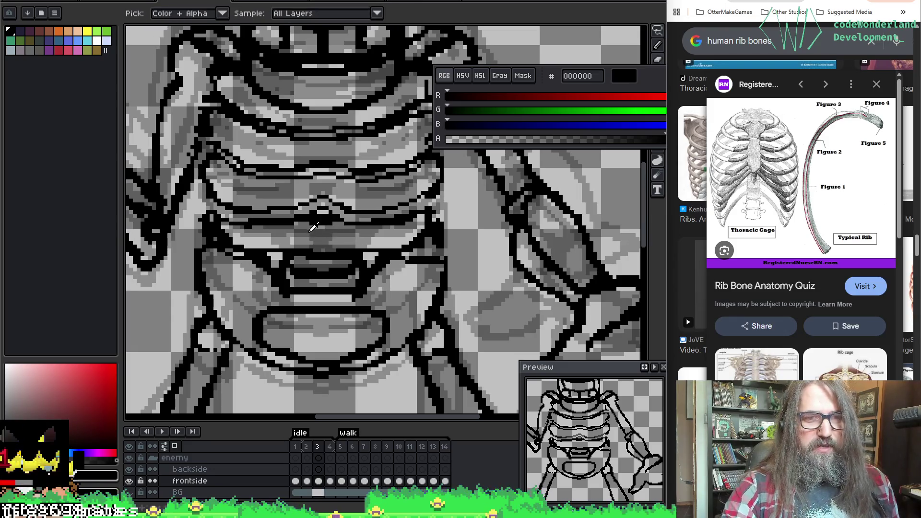
pyautogui.press('b')
pyautogui.press('e')
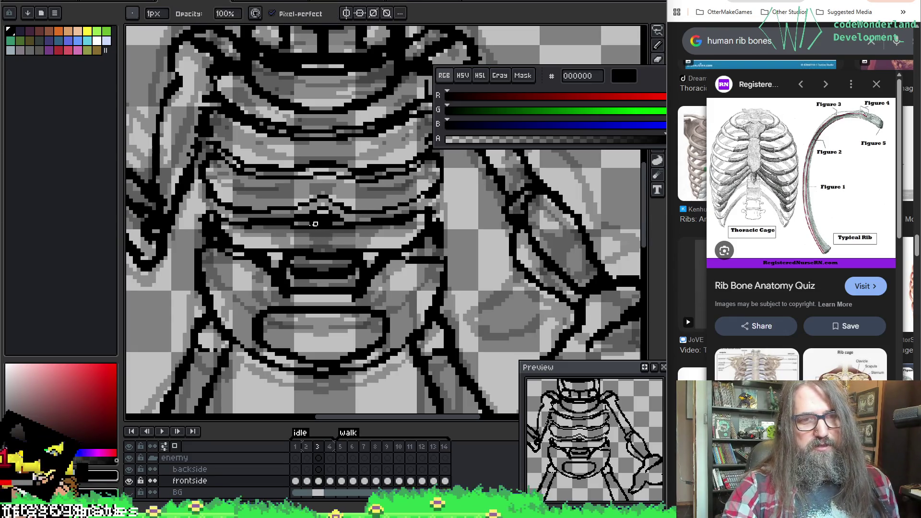
pyautogui.moveTo(312, 224); pyautogui.dragTo(329, 228)
pyautogui.press('b')
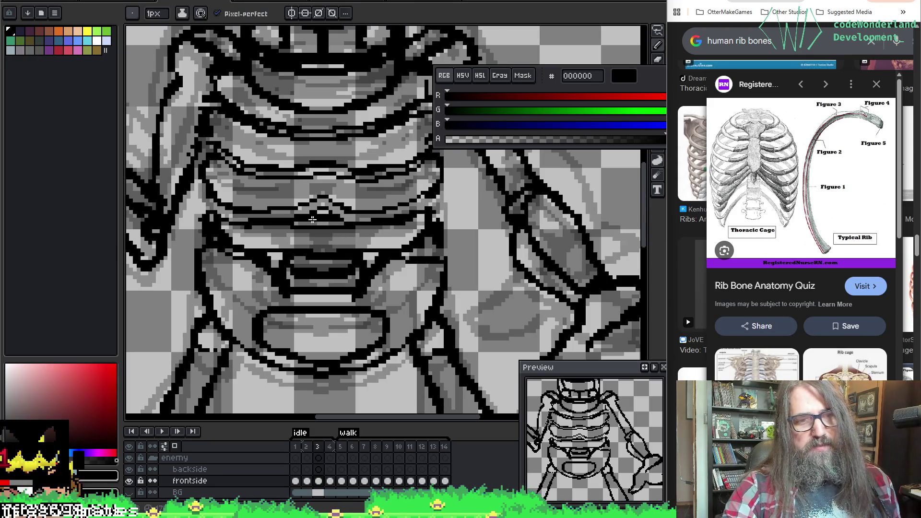
pyautogui.press('e')
pyautogui.press('b')
pyautogui.press('e')
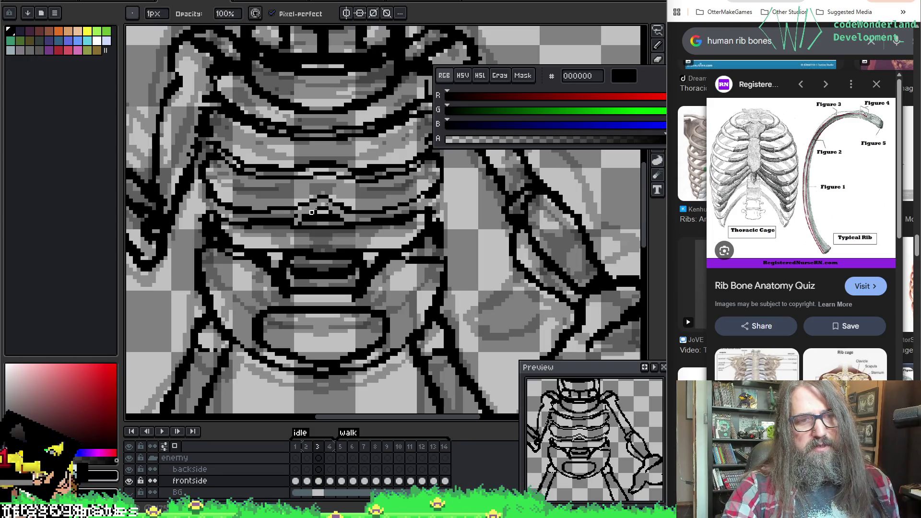
pyautogui.press('b')
pyautogui.press('e')
pyautogui.press('b')
pyautogui.press('e')
pyautogui.press('b')
pyautogui.press('e')
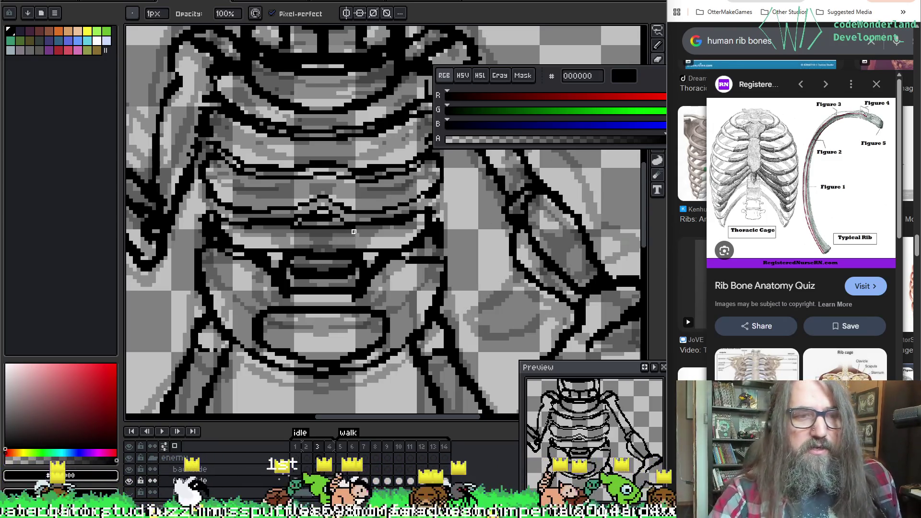
# Undo a bad pencil stroke and finish tidying the sternum tip's linework.
pyautogui.press('b')
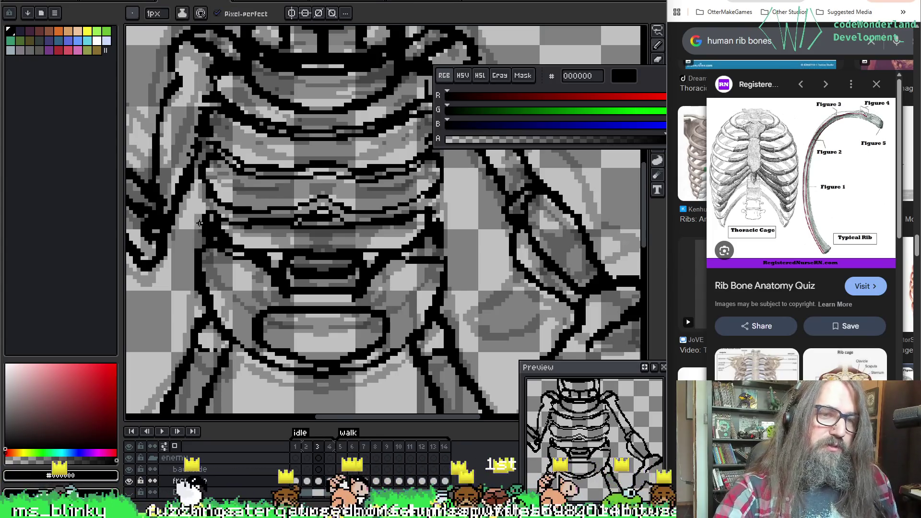
pyautogui.hotkey('ctrl', 'z')
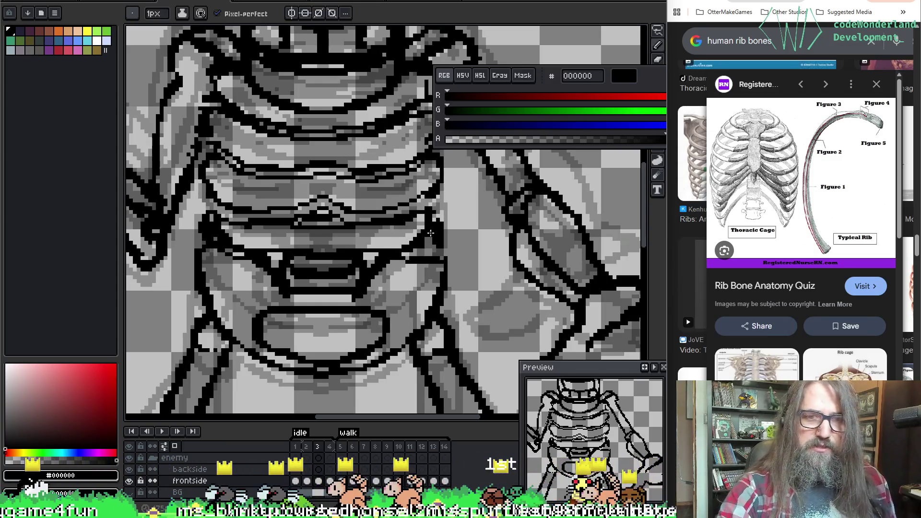
pyautogui.press('e')
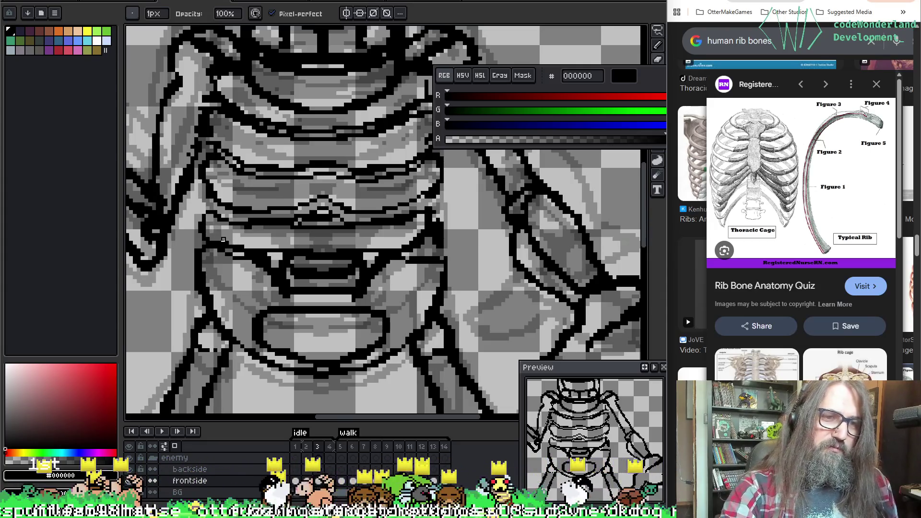
pyautogui.press('e')
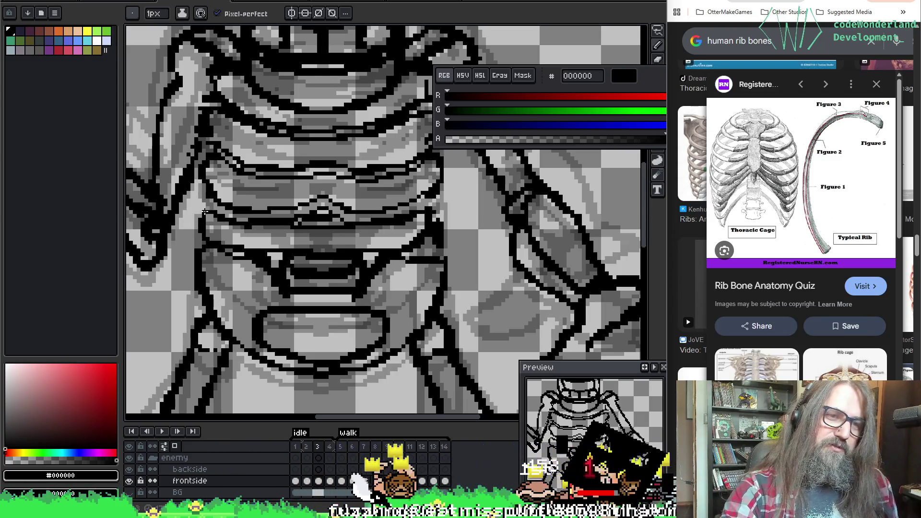
pyautogui.press('b')
pyautogui.press('e')
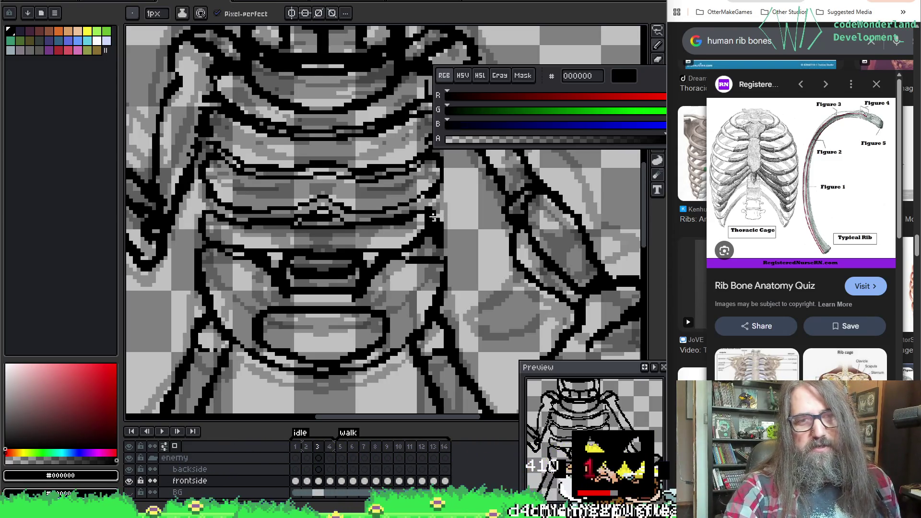
pyautogui.press('b')
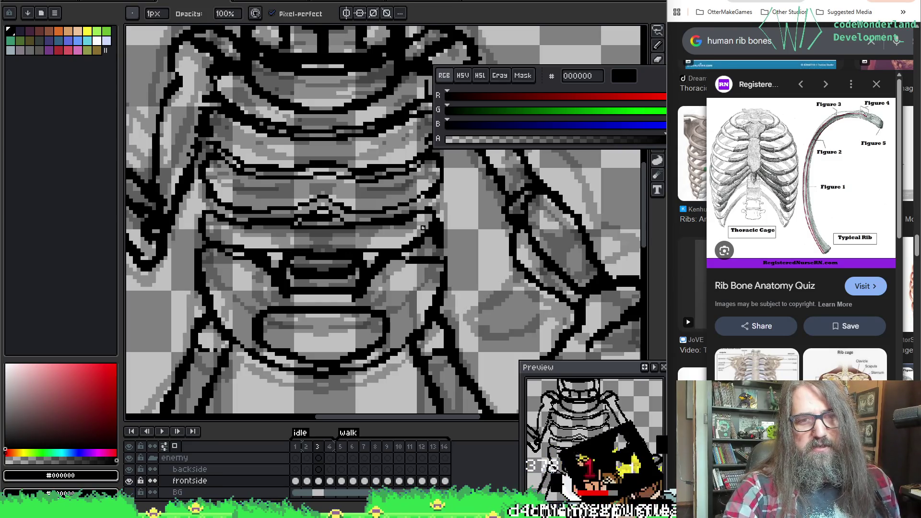
pyautogui.press('e')
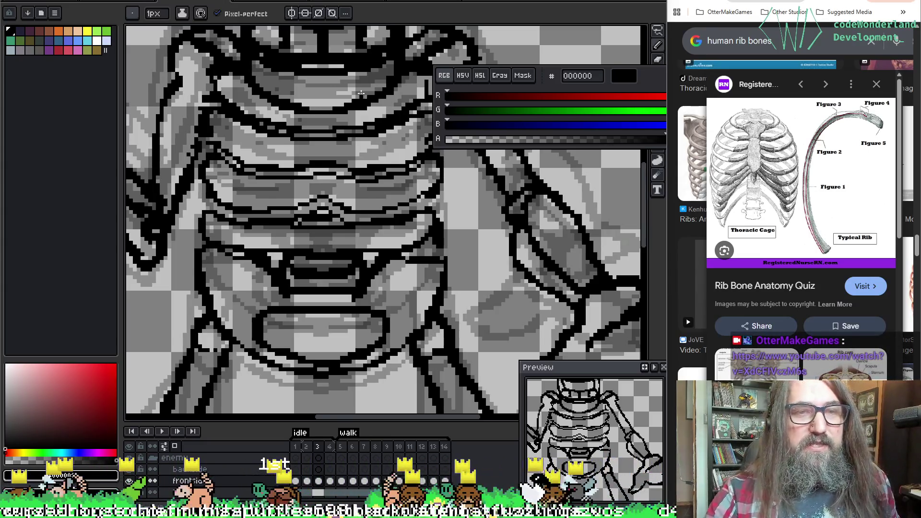
# Pan down to the feet and add dark pixels to the first foot bone's outline.
pyautogui.moveTo(375, 286)
pyautogui.mouseDown()
pyautogui.moveTo(360, 164)
pyautogui.moveTo(315, 211)
pyautogui.moveTo(267, 200)
pyautogui.moveTo(345, 200)
pyautogui.mouseUp()
pyautogui.moveTo(333, 291)
pyautogui.mouseDown()
pyautogui.moveTo(331, 307)
pyautogui.moveTo(342, 222)
pyautogui.mouseUp()
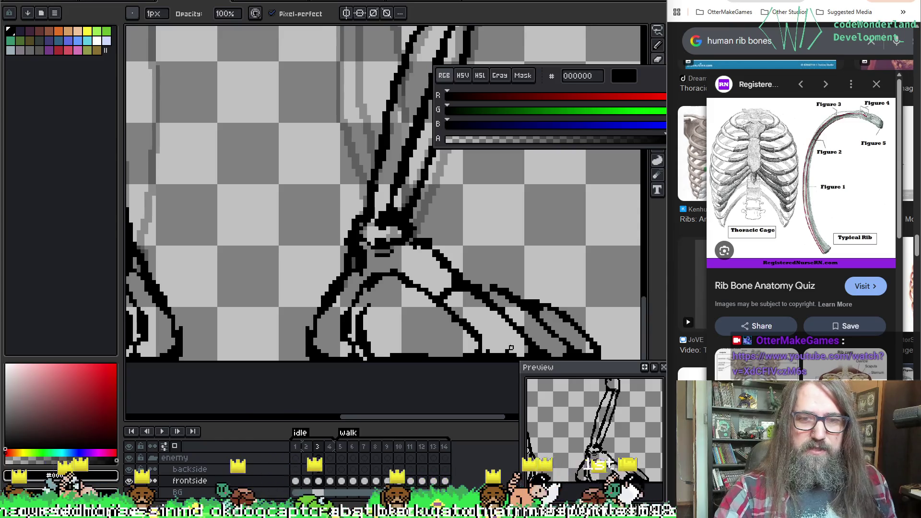
pyautogui.moveTo(508, 352)
pyautogui.mouseDown()
pyautogui.moveTo(511, 344)
pyautogui.moveTo(430, 241)
pyautogui.moveTo(360, 266)
pyautogui.mouseUp()
pyautogui.hotkey('ctrl', 'space')
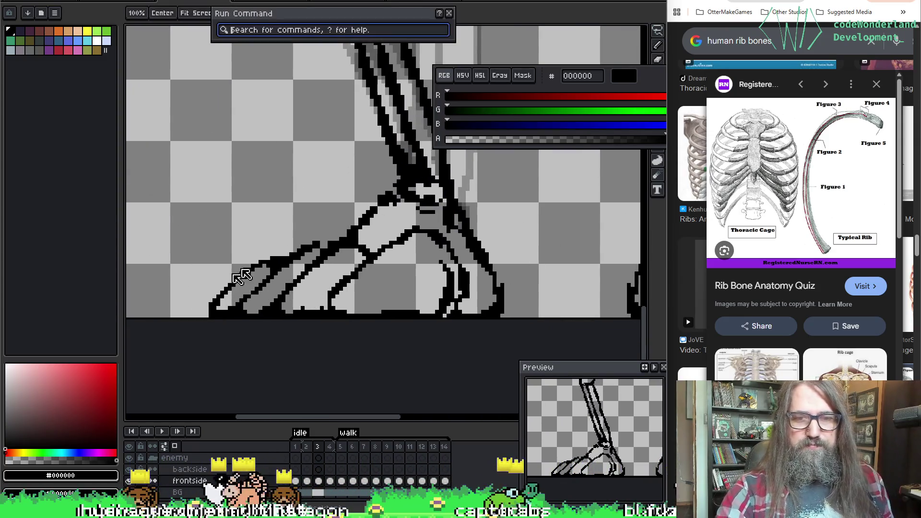
pyautogui.press('Escape')
pyautogui.moveTo(369, 246)
pyautogui.mouseDown()
pyautogui.moveTo(405, 259)
pyautogui.moveTo(296, 217)
pyautogui.mouseUp()
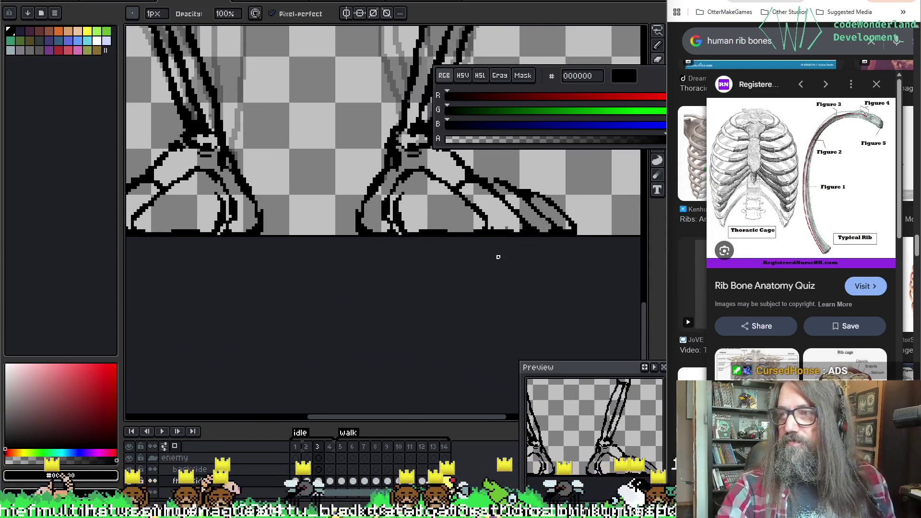
pyautogui.moveTo(496, 253); pyautogui.dragTo(469, 257)
pyautogui.scroll(1, 468, 257)
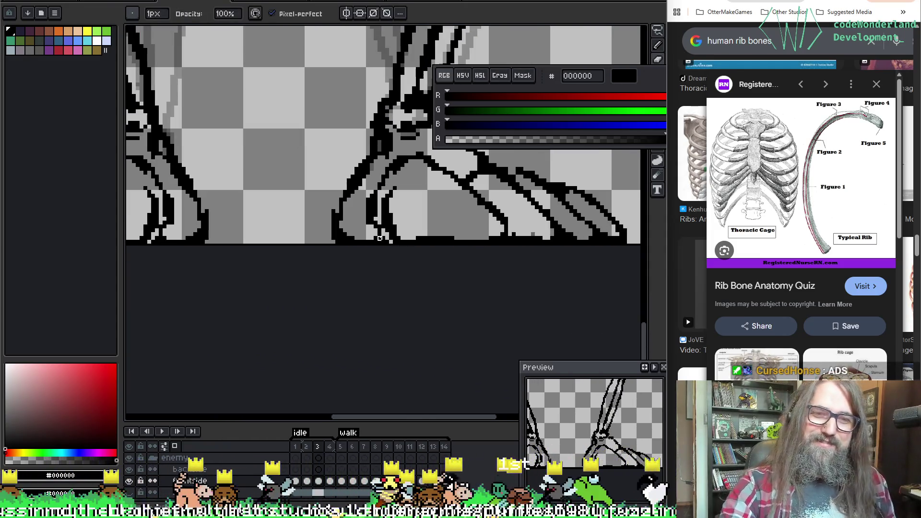
# Return to frame 2 and work along the other foot and upper leg bone with the Pencil.
pyautogui.moveTo(514, 233)
pyautogui.mouseDown()
pyautogui.moveTo(546, 259)
pyautogui.moveTo(693, 267)
pyautogui.mouseUp()
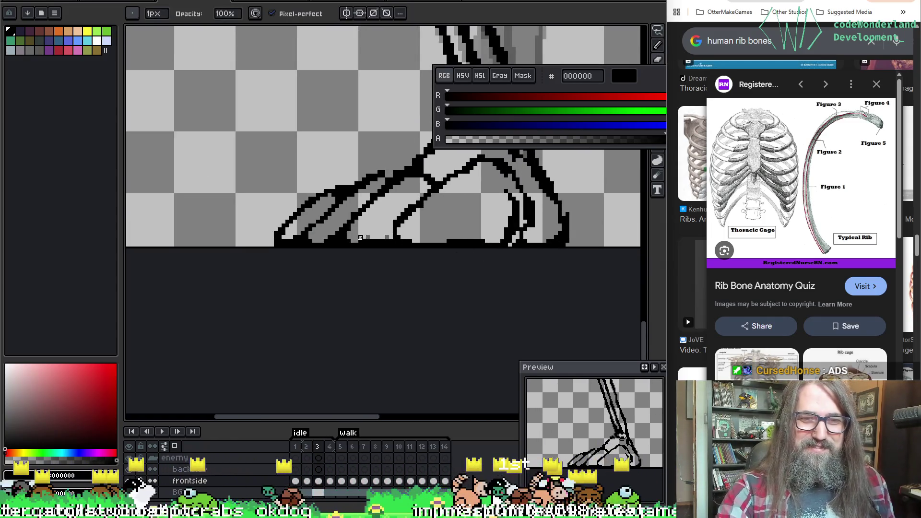
pyautogui.press('Left')
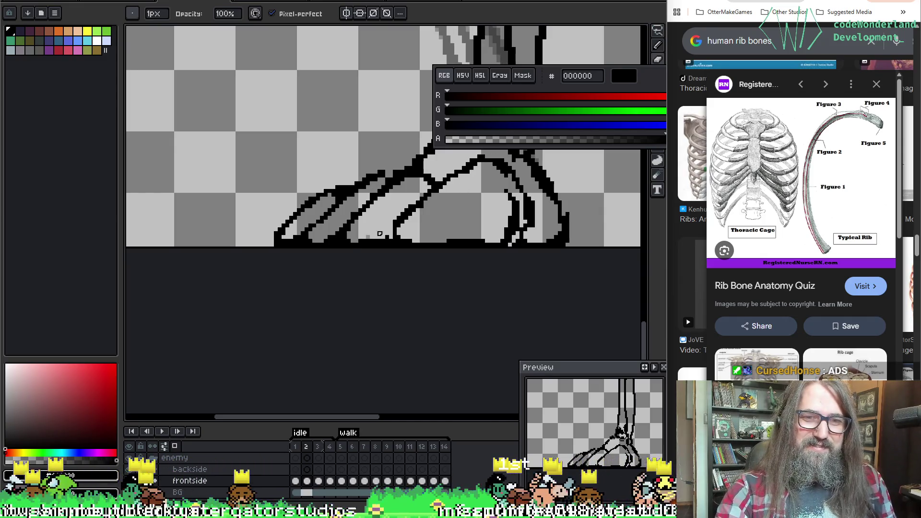
pyautogui.moveTo(465, 226)
pyautogui.mouseDown()
pyautogui.moveTo(408, 230)
pyautogui.moveTo(434, 244)
pyautogui.moveTo(376, 254)
pyautogui.mouseUp()
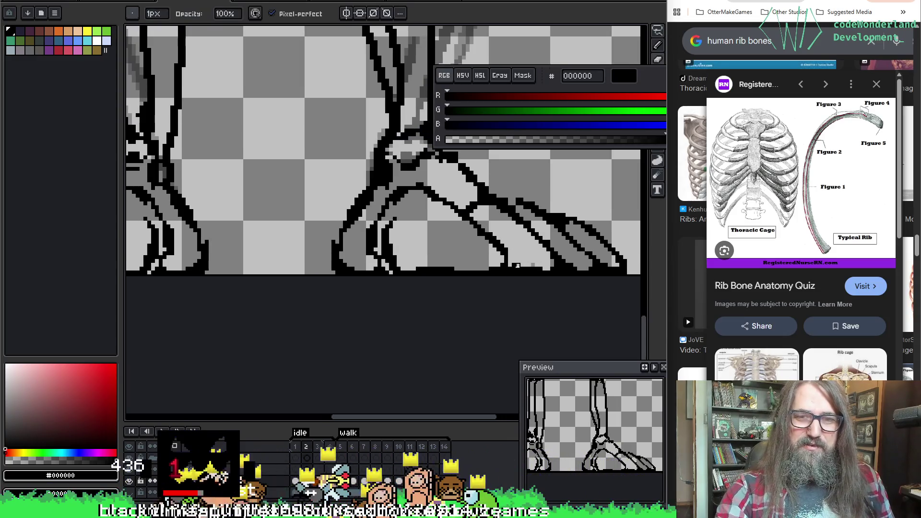
pyautogui.moveTo(545, 249)
pyautogui.mouseDown()
pyautogui.moveTo(483, 273)
pyautogui.moveTo(526, 213)
pyautogui.moveTo(432, 261)
pyautogui.mouseUp()
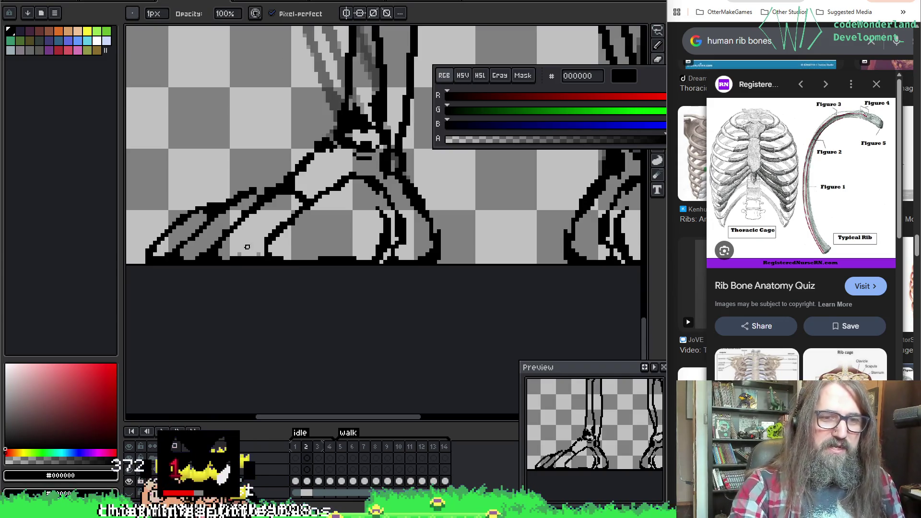
pyautogui.hscroll(3, 259, 255)
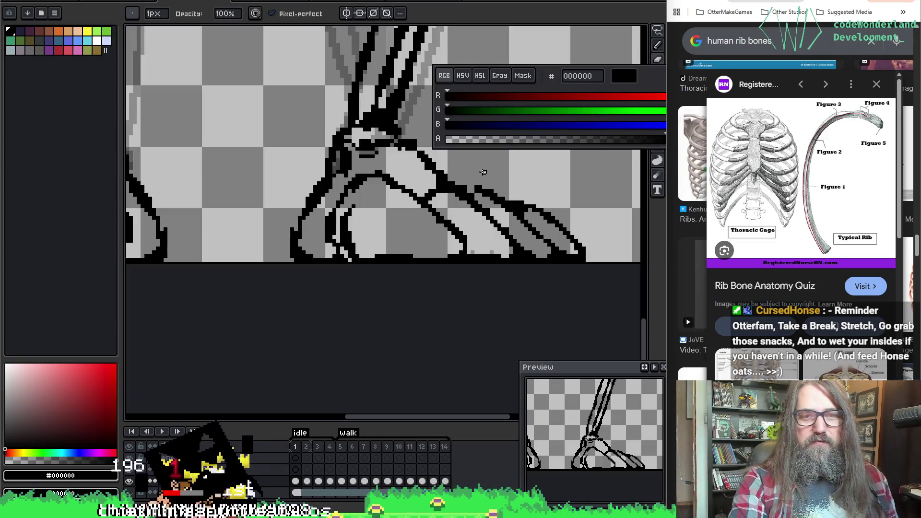
pyautogui.press('b')
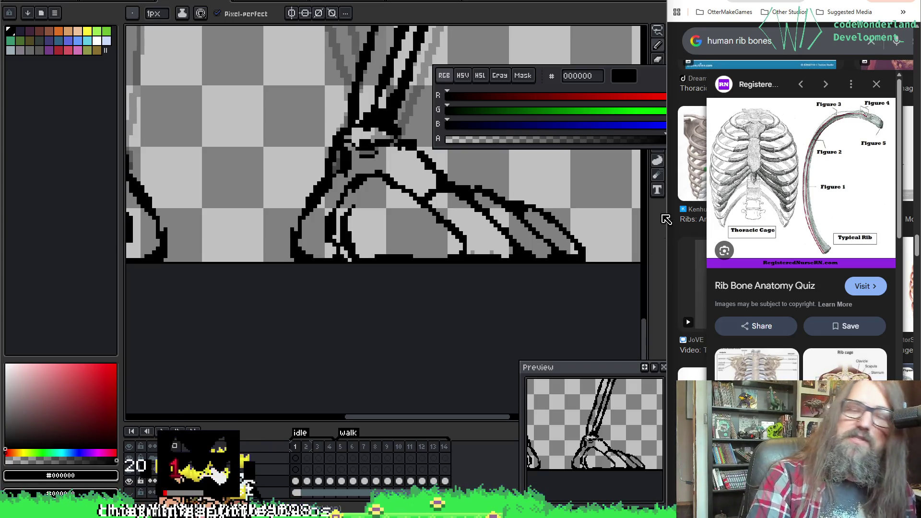
pyautogui.moveTo(185, 120)
pyautogui.mouseDown()
pyautogui.moveTo(531, 218)
pyautogui.moveTo(421, 288)
pyautogui.mouseUp()
pyautogui.moveTo(343, 220)
pyautogui.mouseDown()
pyautogui.moveTo(329, 198)
pyautogui.moveTo(261, 239)
pyautogui.moveTo(395, 243)
pyautogui.mouseUp()
pyautogui.scroll(-2, 325, 282)
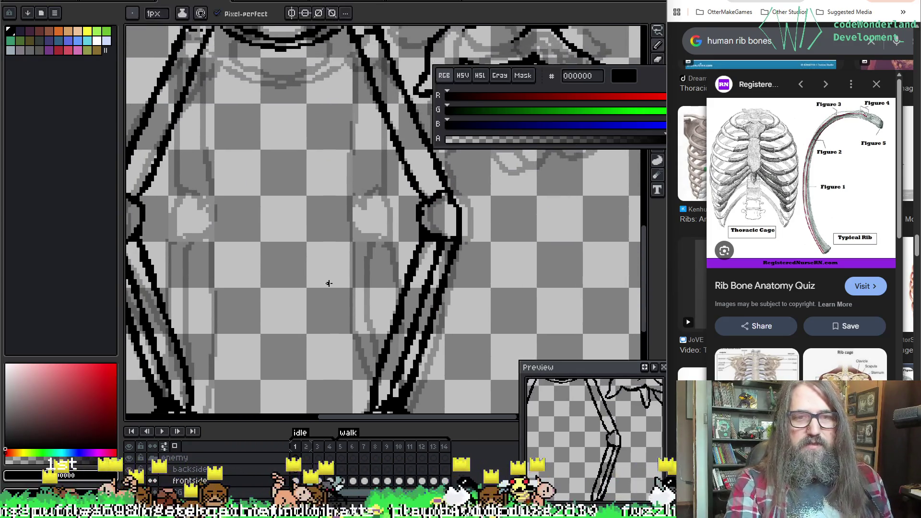
# Compare neighbouring frames and check the knee outline on frame 3 with Pencil and Eraser.
pyautogui.scroll(2, 325, 267)
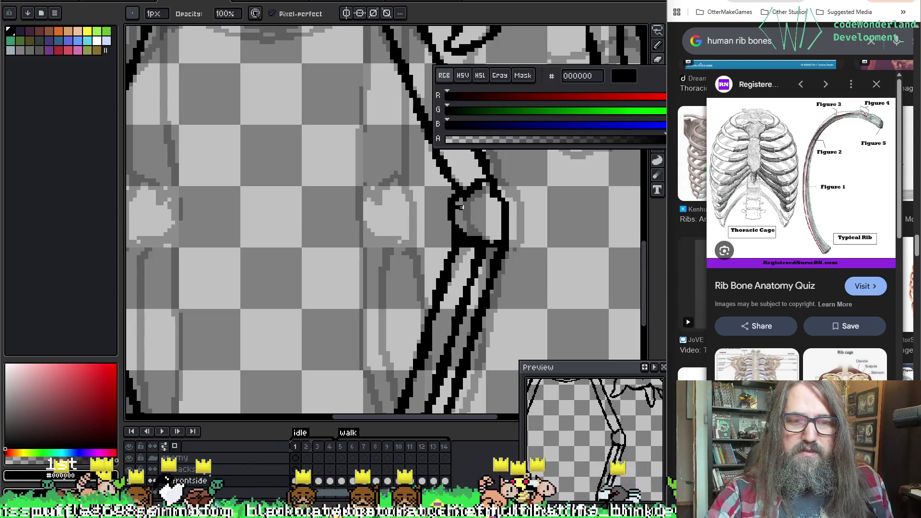
pyautogui.press('Right')
pyautogui.press('Left')
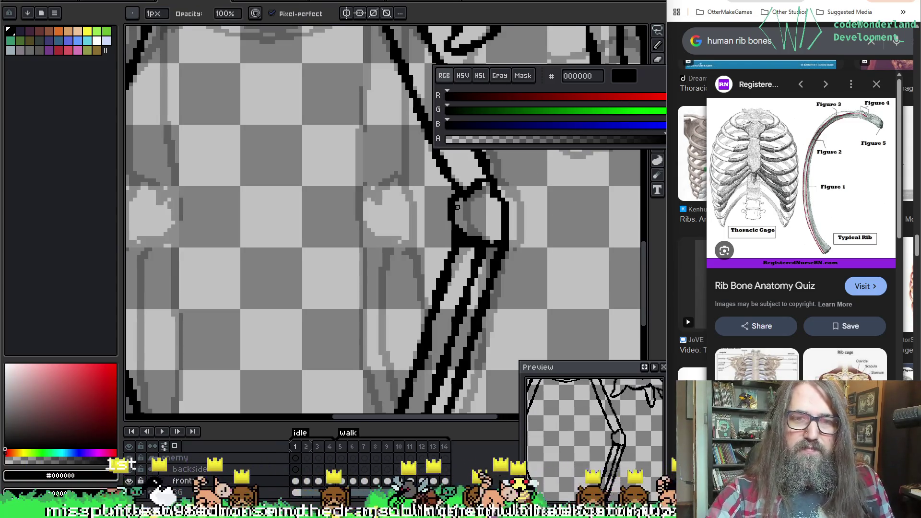
pyautogui.press('b')
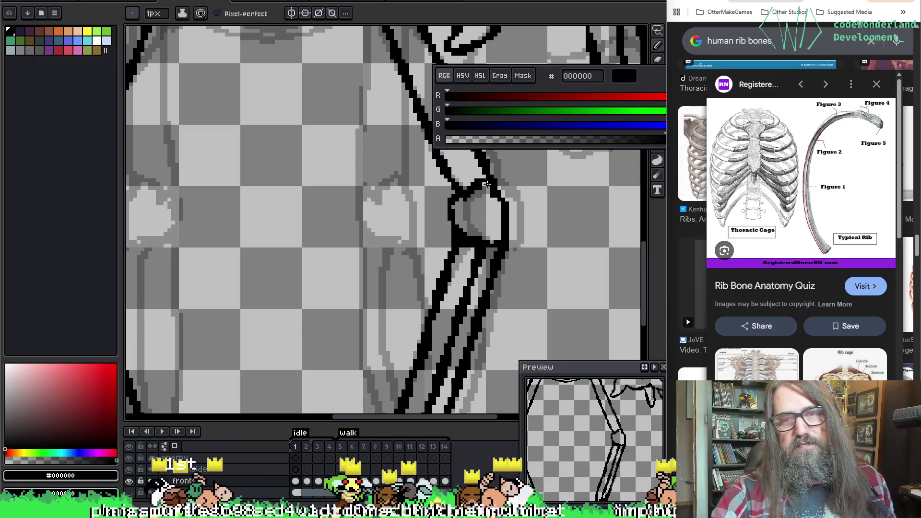
pyautogui.press('Right')
pyautogui.press('Right')
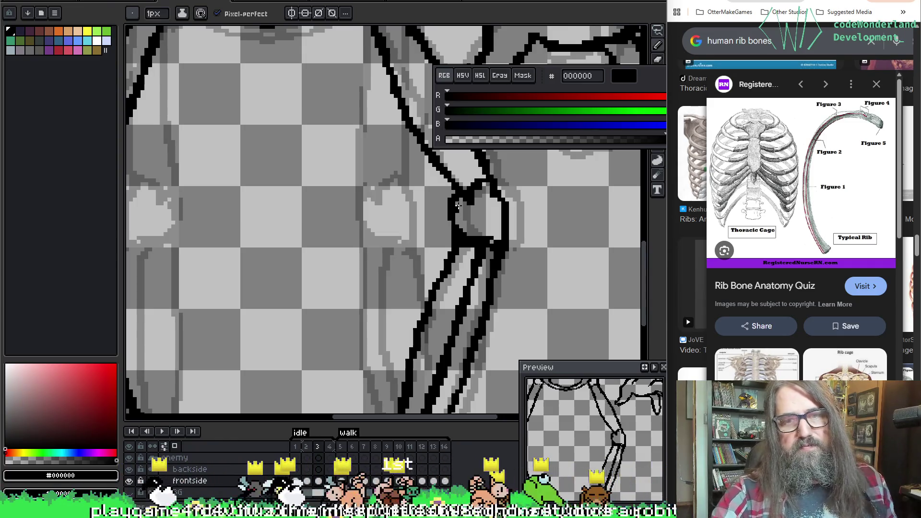
pyautogui.press('e')
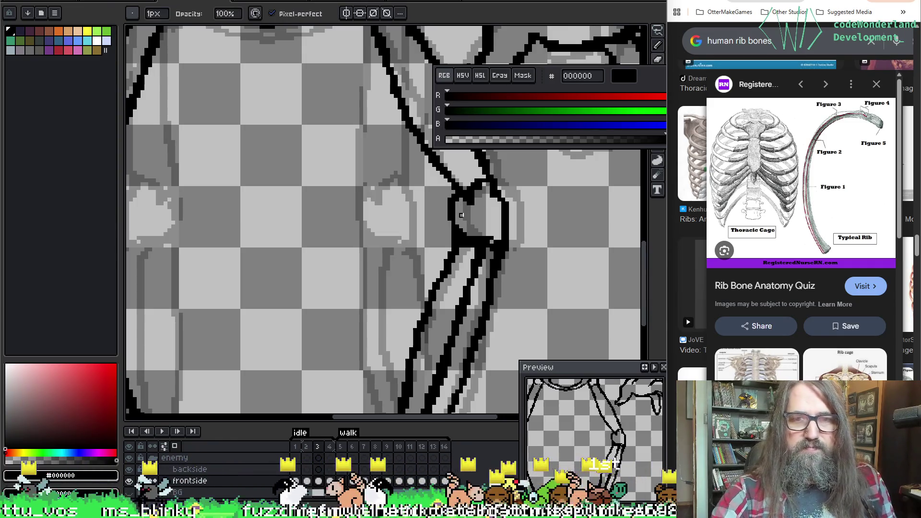
# Zoom out to see the whole skeleton sprite on frame 3.
pyautogui.scroll(-4, 315, 220)
pyautogui.press('space')
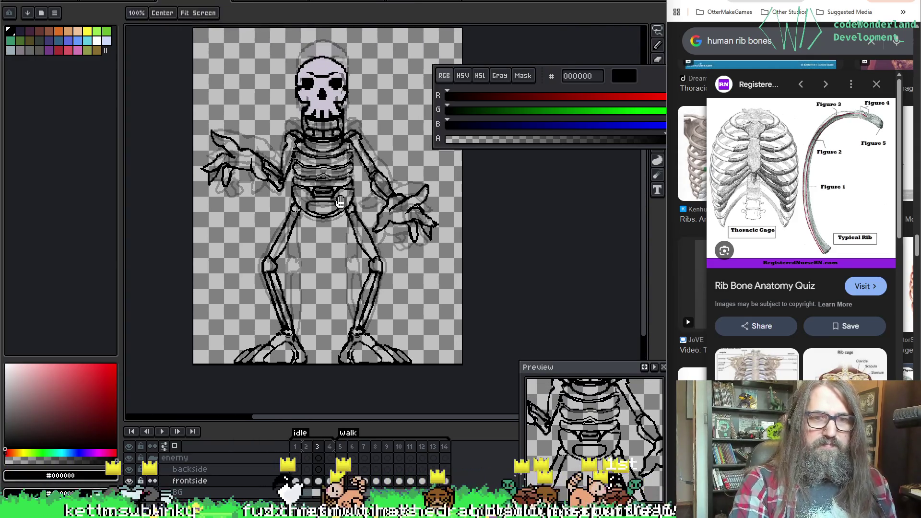
pyautogui.scroll(2, 303, 128)
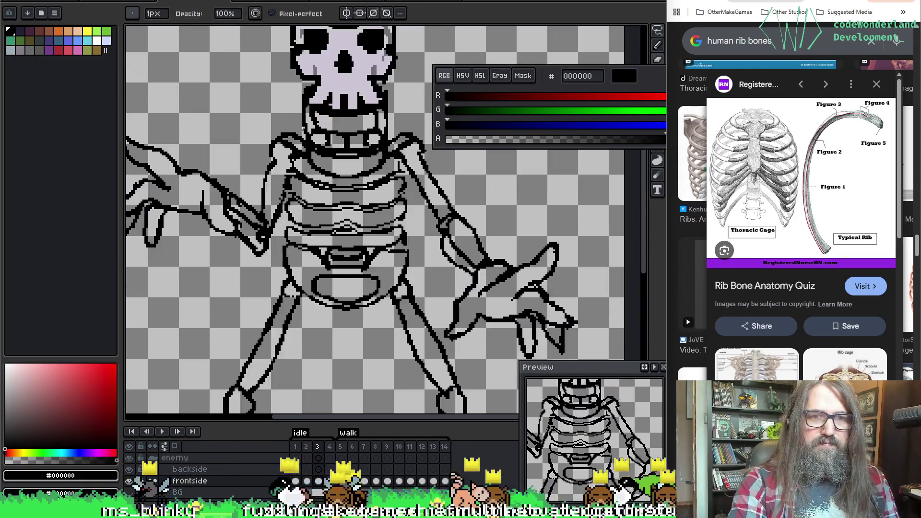
# Zoom in, toggle Pencil and Eraser, then pan past the pelvis to the legs and right knee.
pyautogui.scroll(1, 303, 128)
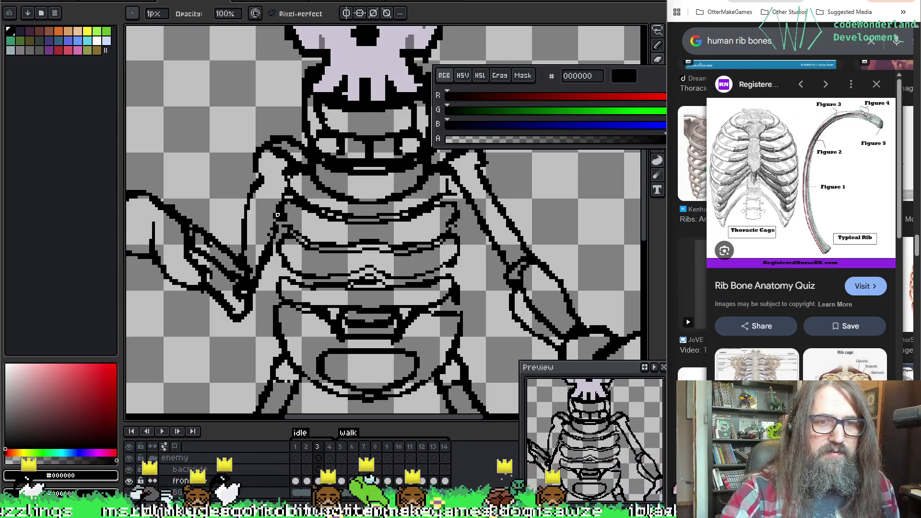
pyautogui.press('b')
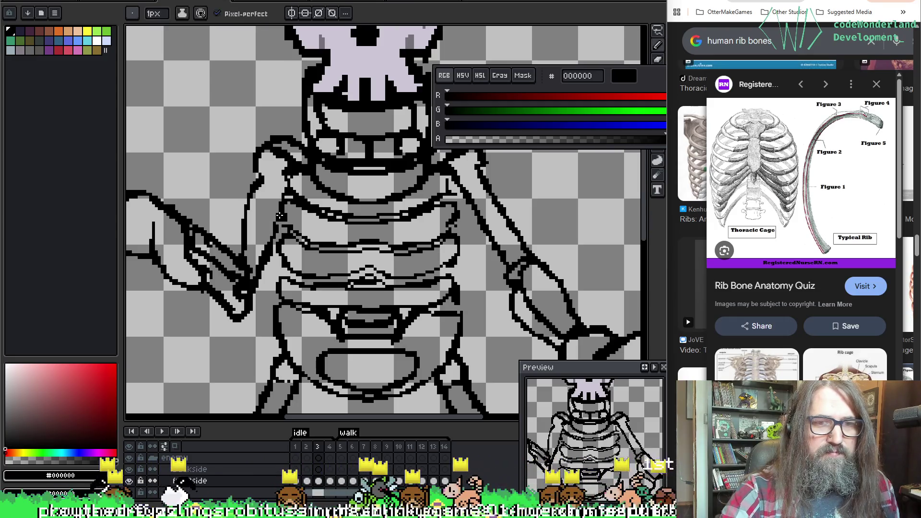
pyautogui.press('e')
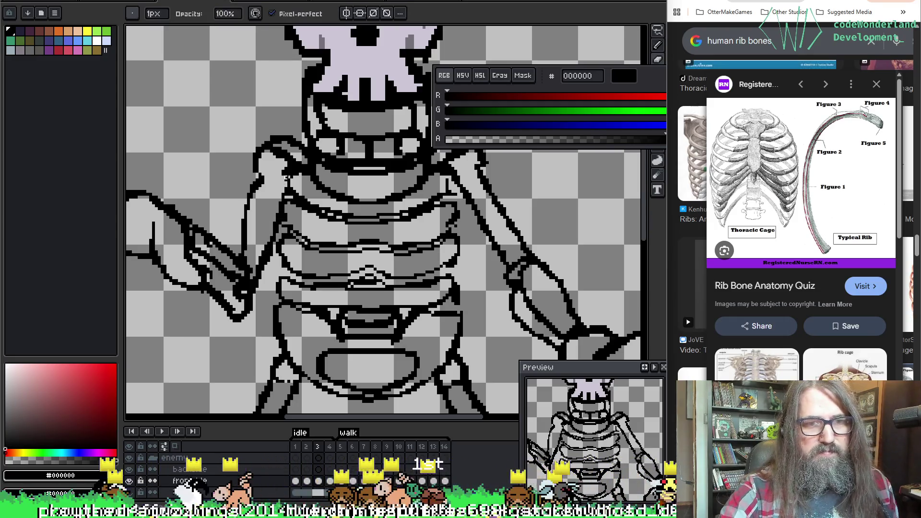
pyautogui.press('b')
pyautogui.press('e')
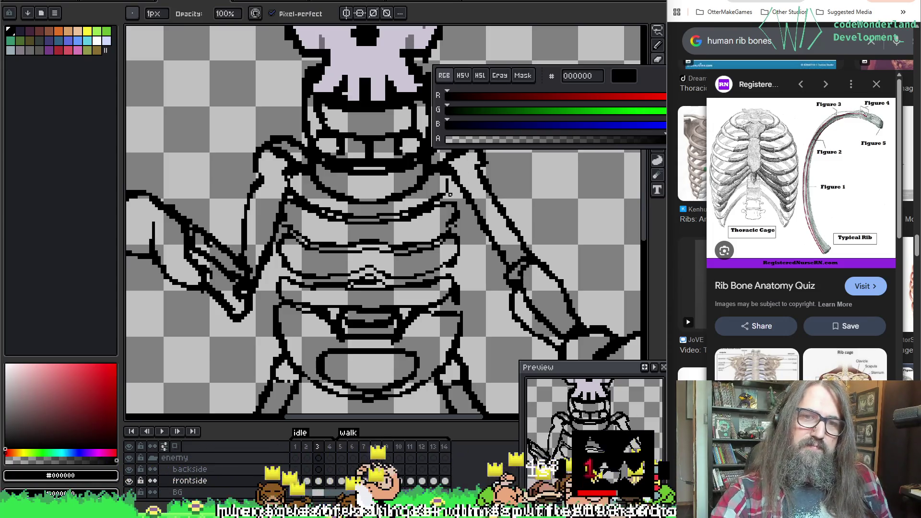
pyautogui.moveTo(362, 296)
pyautogui.mouseDown()
pyautogui.moveTo(355, 234)
pyautogui.moveTo(310, 239)
pyautogui.mouseUp()
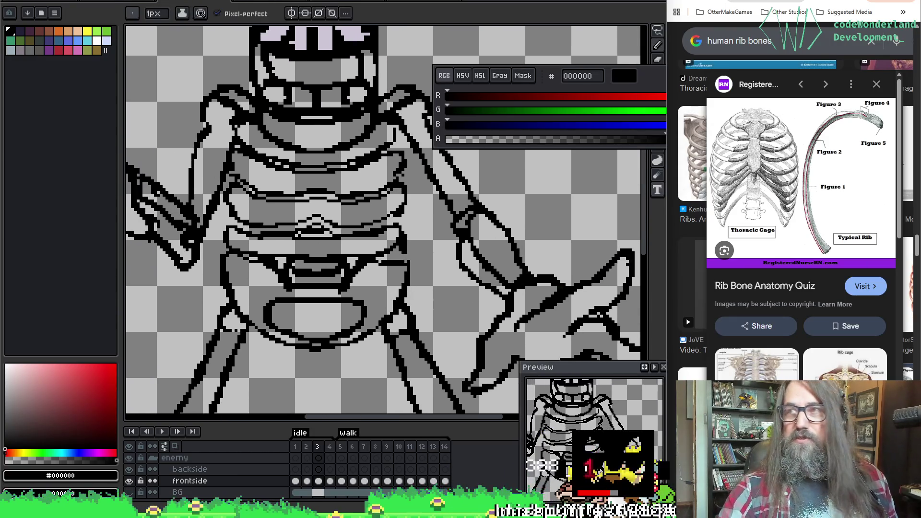
pyautogui.moveTo(319, 317)
pyautogui.mouseDown()
pyautogui.moveTo(319, 243)
pyautogui.moveTo(256, 165)
pyautogui.moveTo(272, 331)
pyautogui.moveTo(346, 215)
pyautogui.moveTo(355, 278)
pyautogui.mouseUp()
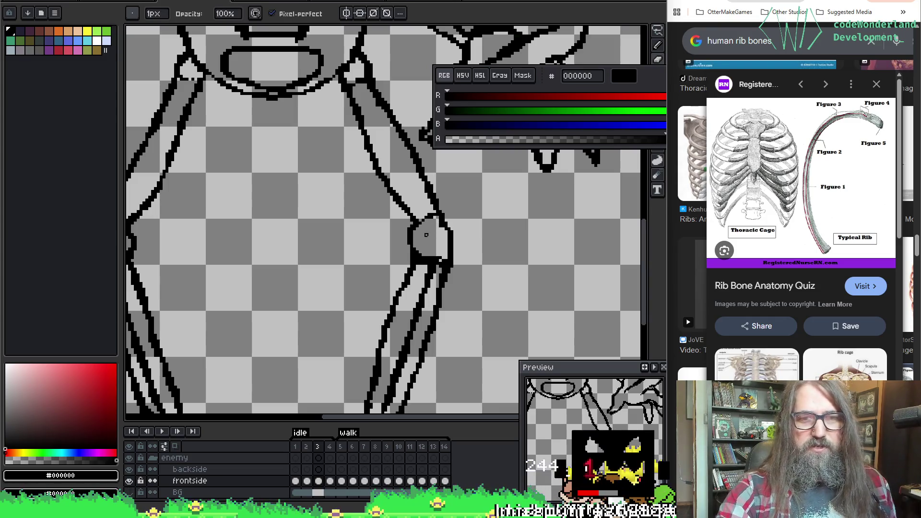
# Frame both knees and redraw the left knee's black outline pixels with the Pencil.
pyautogui.press('e')
pyautogui.moveTo(372, 221)
pyautogui.mouseDown()
pyautogui.moveTo(488, 240)
pyautogui.moveTo(421, 207)
pyautogui.mouseUp()
pyautogui.press('b')
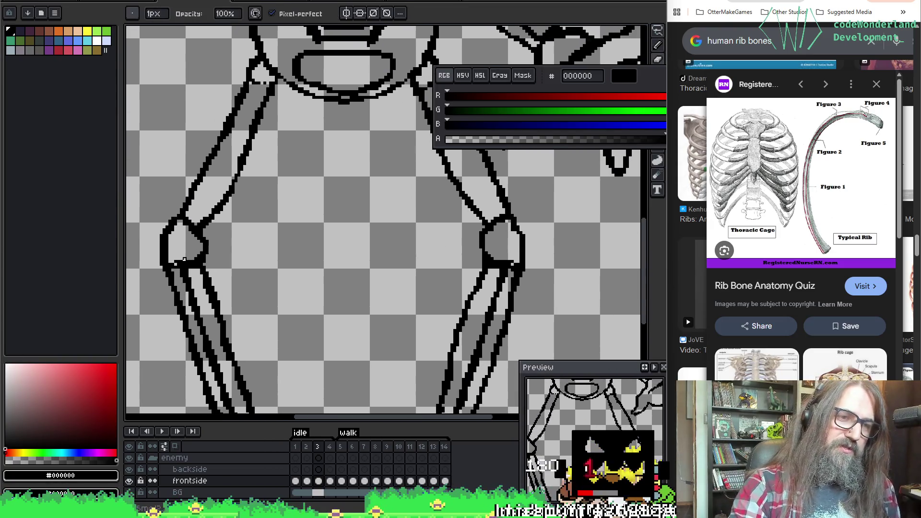
pyautogui.moveTo(174, 262)
pyautogui.mouseDown()
pyautogui.moveTo(192, 264)
pyautogui.moveTo(200, 252)
pyautogui.moveTo(162, 264)
pyautogui.moveTo(167, 239)
pyautogui.mouseUp()
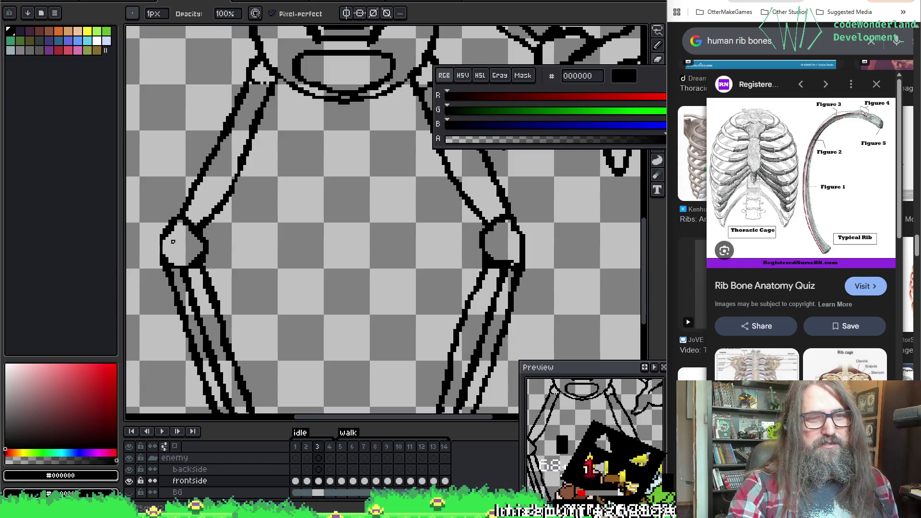
pyautogui.moveTo(247, 222); pyautogui.dragTo(254, 238)
pyautogui.press('b')
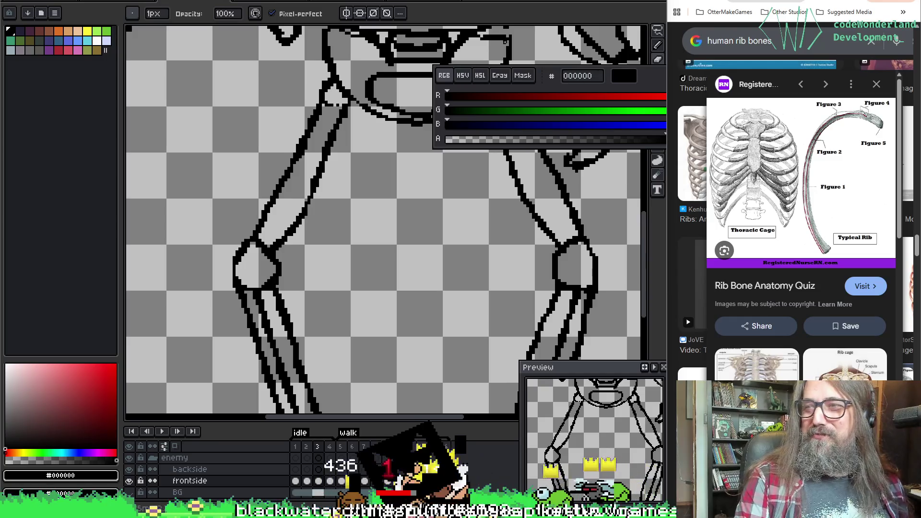
# Pick black from the canvas and fix stray pixels on the upper arm near the shoulder.
pyautogui.scroll(-6, 376, 186)
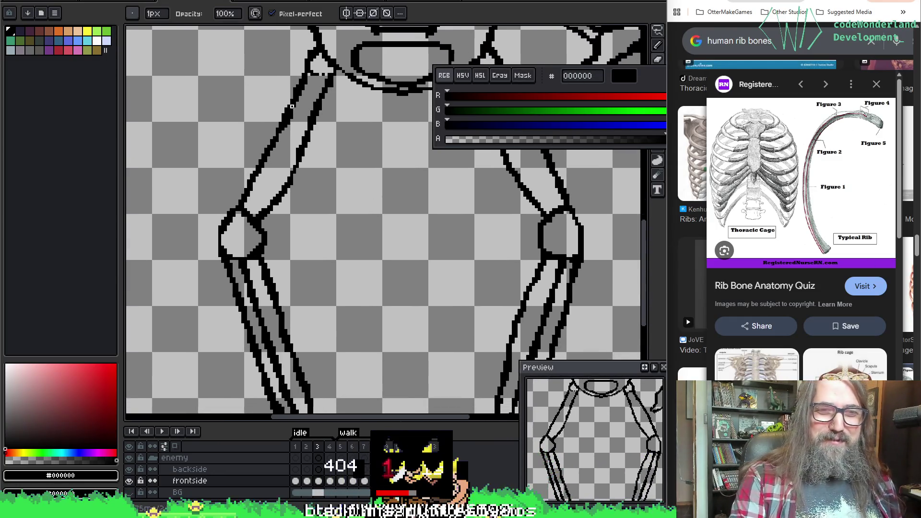
pyautogui.scroll(6, 323, 274)
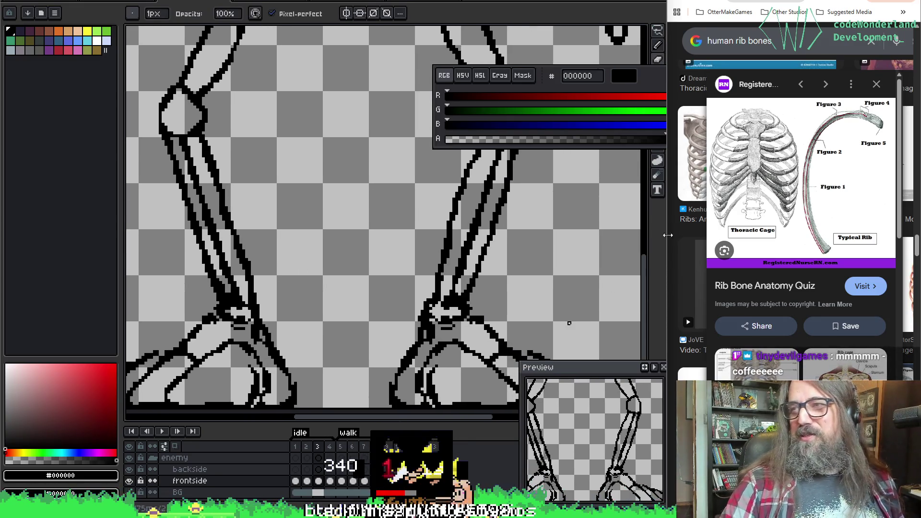
pyautogui.moveTo(526, 242)
pyautogui.mouseDown()
pyautogui.moveTo(308, 195)
pyautogui.moveTo(353, 259)
pyautogui.moveTo(391, 178)
pyautogui.mouseUp()
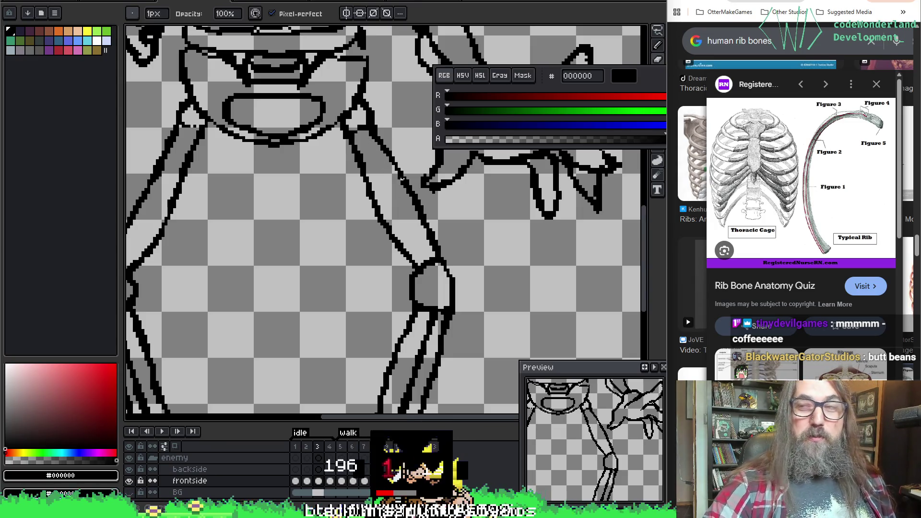
pyautogui.press('alt')
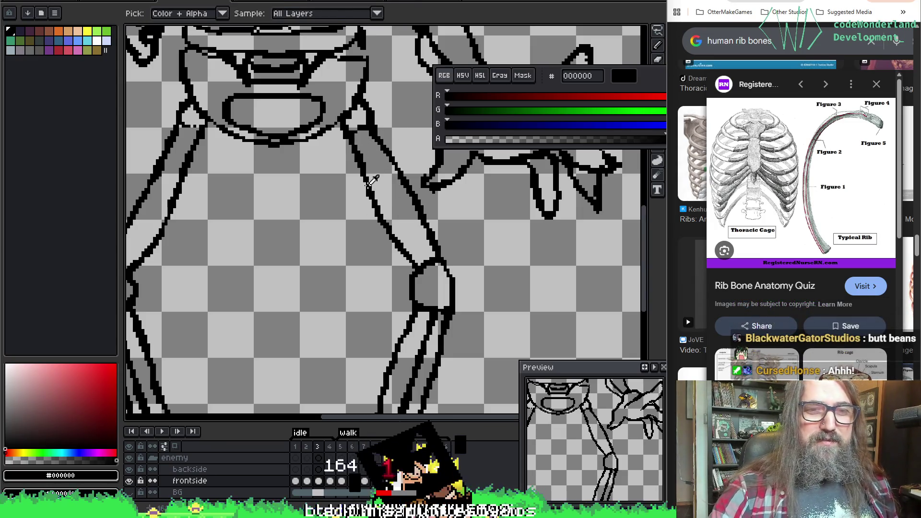
pyautogui.scroll(-2, 366, 185)
pyautogui.scroll(2, 271, 204)
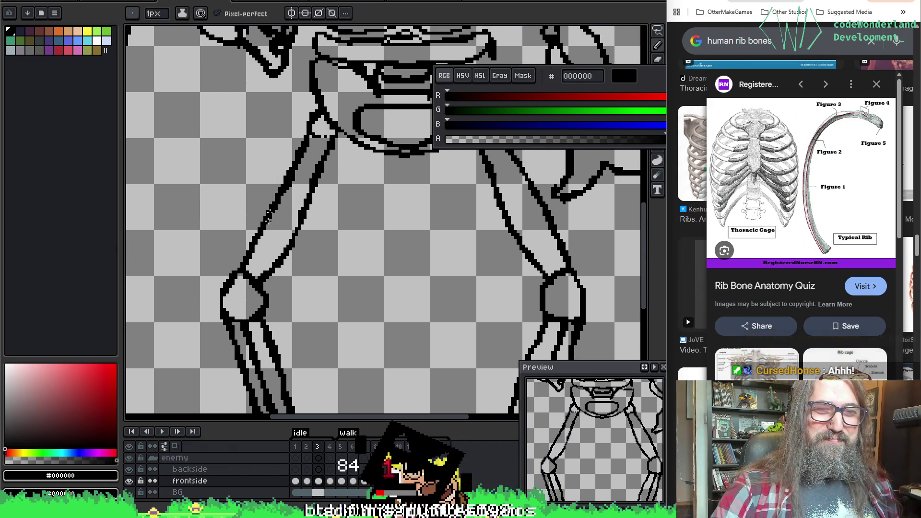
pyautogui.press('e')
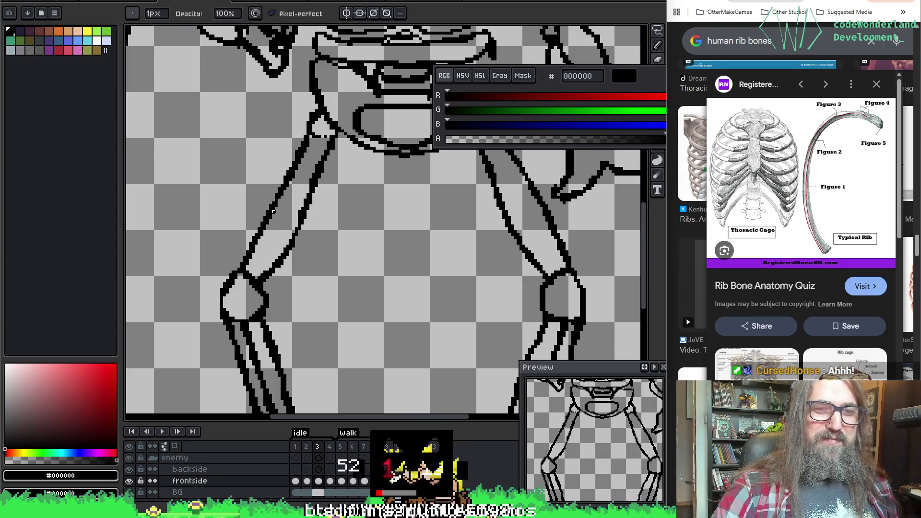
pyautogui.press('b')
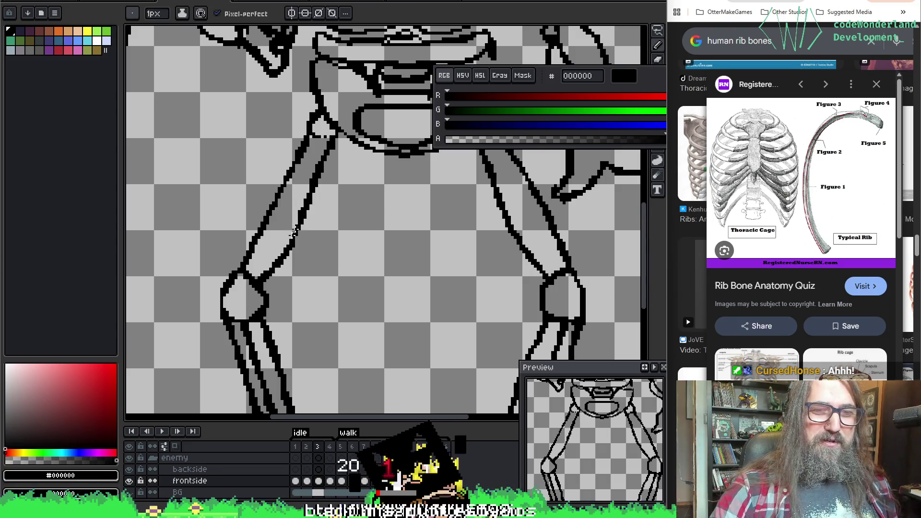
pyautogui.press('e')
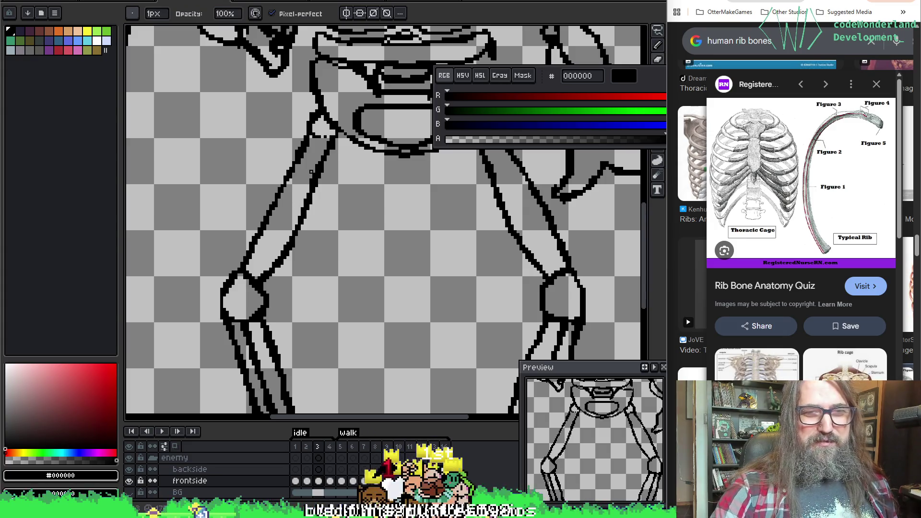
pyautogui.press('b')
# Pan over the face, legs and knees, ending on the ribcage and mouth.
pyautogui.moveTo(319, 98); pyautogui.dragTo(320, 163)
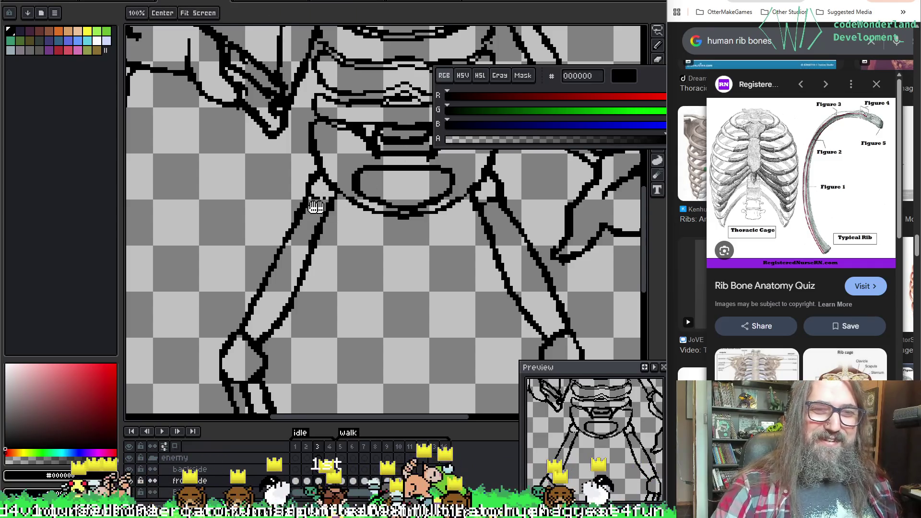
pyautogui.moveTo(309, 205); pyautogui.dragTo(279, 237)
pyautogui.moveTo(335, 221)
pyautogui.mouseDown()
pyautogui.moveTo(312, 288)
pyautogui.moveTo(302, 120)
pyautogui.moveTo(298, 175)
pyautogui.moveTo(323, 148)
pyautogui.moveTo(321, 199)
pyautogui.moveTo(284, 138)
pyautogui.mouseUp()
pyautogui.moveTo(309, 199)
pyautogui.mouseDown()
pyautogui.moveTo(364, 199)
pyautogui.moveTo(349, 209)
pyautogui.mouseUp()
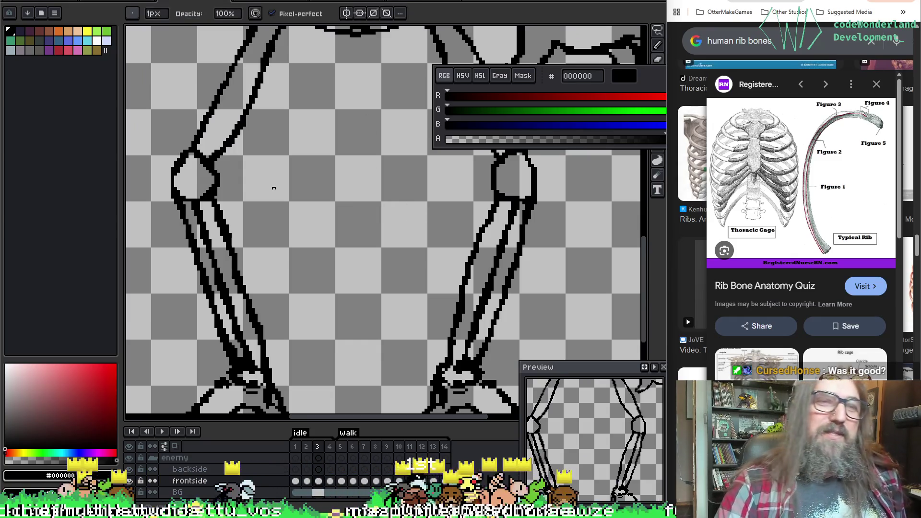
pyautogui.moveTo(360, 157)
pyautogui.mouseDown()
pyautogui.moveTo(326, 226)
pyautogui.moveTo(360, 302)
pyautogui.mouseUp()
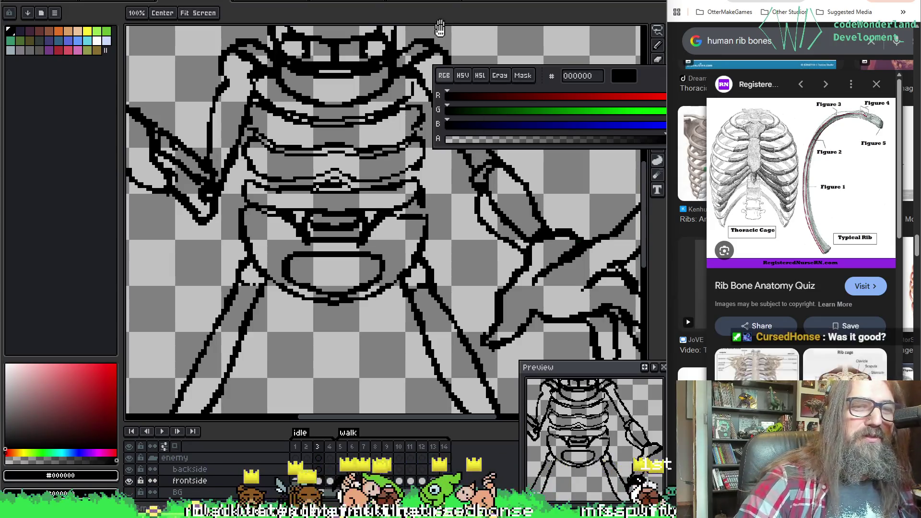
# Redraw and erase the rib outline pixels, recentring the ribcage as needed.
pyautogui.press('b')
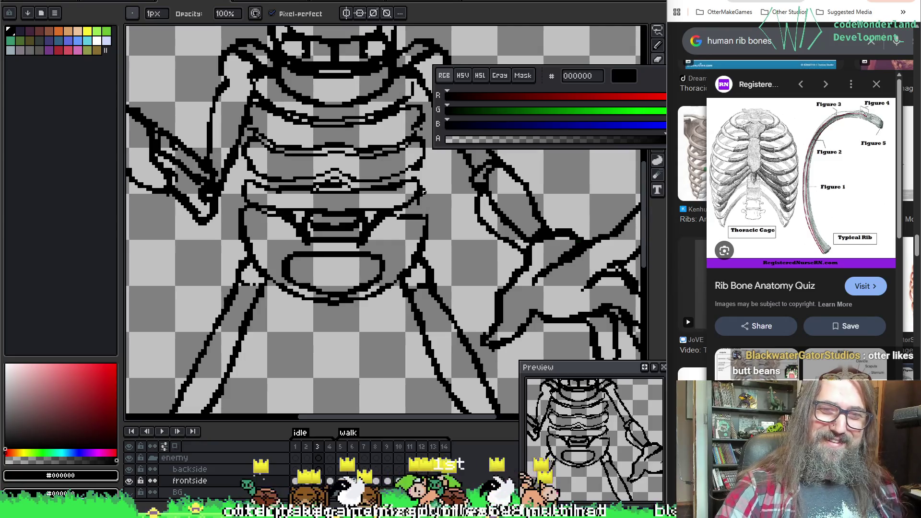
pyautogui.press('e')
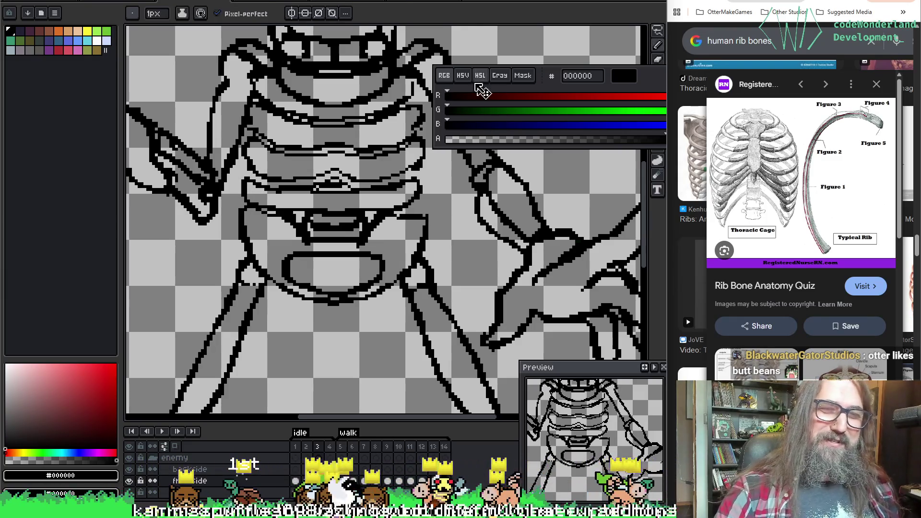
pyautogui.press('h')
pyautogui.moveTo(398, 137)
pyautogui.mouseDown()
pyautogui.moveTo(367, 143)
pyautogui.moveTo(378, 153)
pyautogui.moveTo(406, 149)
pyautogui.mouseUp()
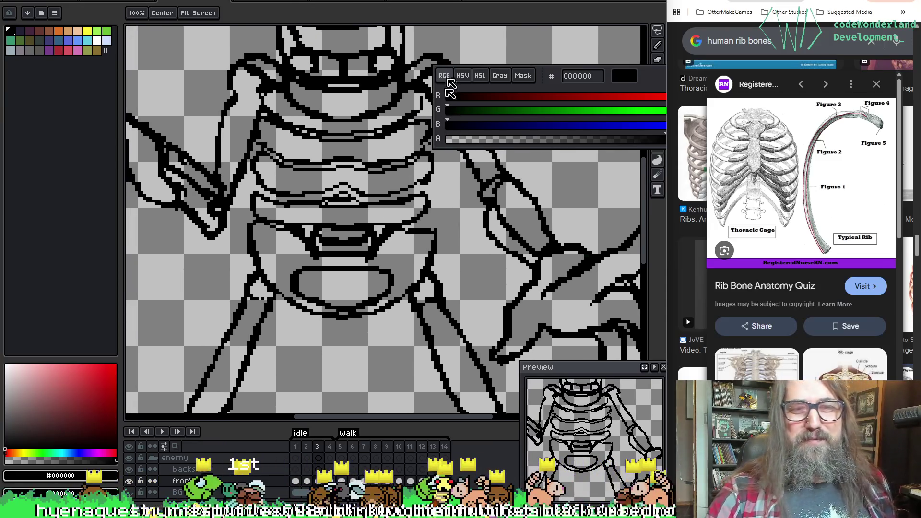
pyautogui.press('b')
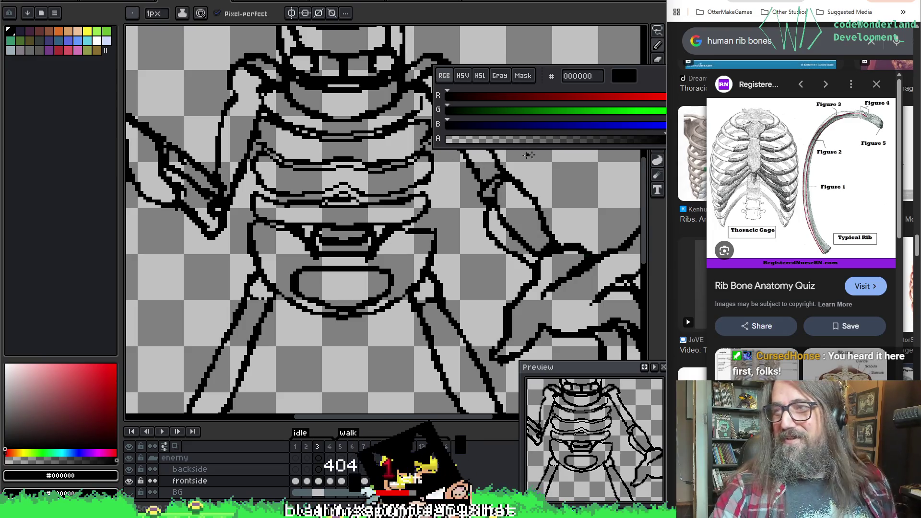
pyautogui.press('b')
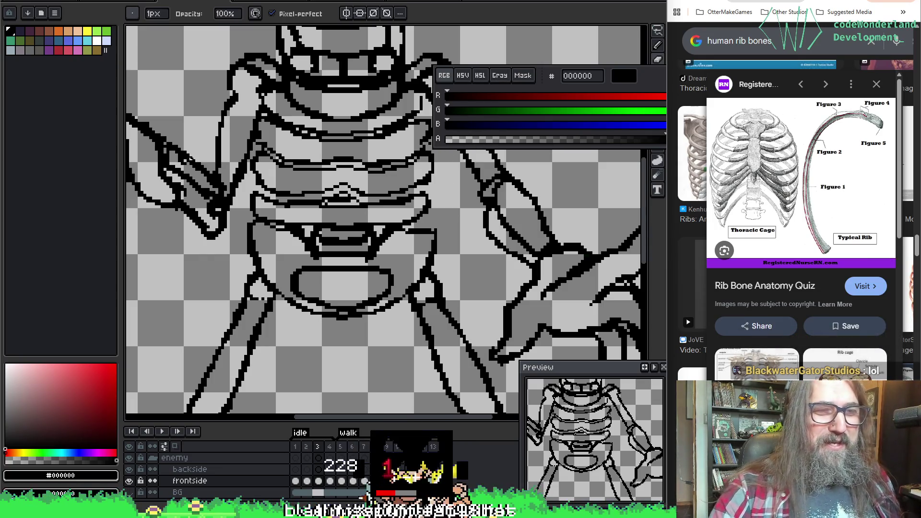
pyautogui.press('e')
pyautogui.press('b')
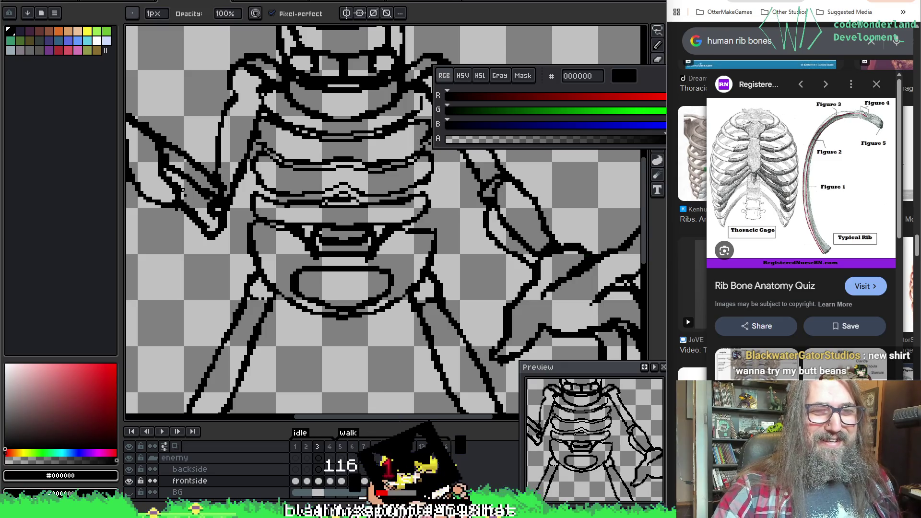
pyautogui.moveTo(168, 218); pyautogui.dragTo(381, 281)
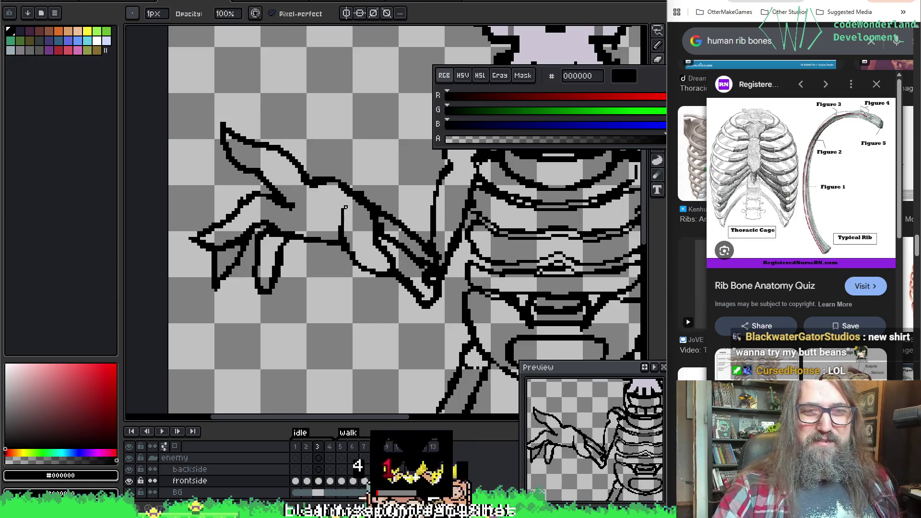
# Toggle Pencil and Eraser, then pan past the hand to centre the rib bands.
pyautogui.press('e')
pyautogui.press('b')
pyautogui.press('e')
pyautogui.press('b')
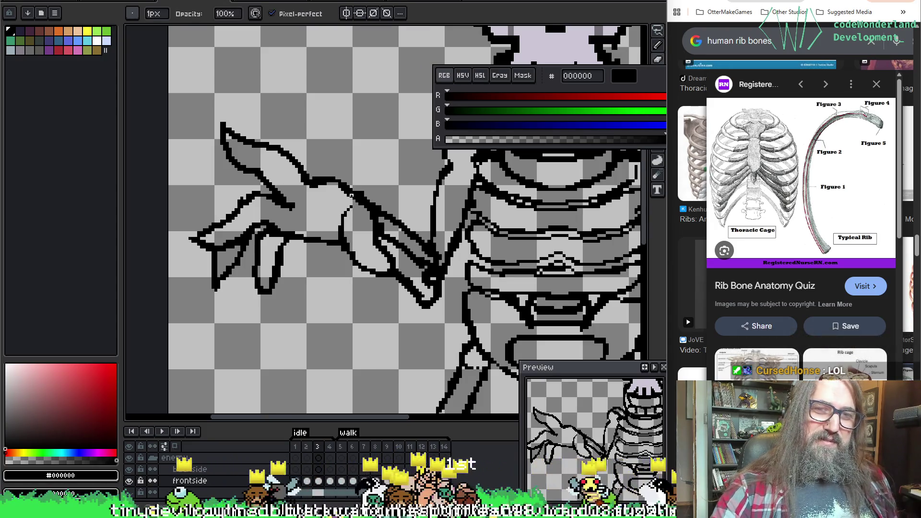
pyautogui.press('m')
pyautogui.moveTo(470, 259)
pyautogui.mouseDown()
pyautogui.moveTo(451, 223)
pyautogui.moveTo(380, 204)
pyautogui.moveTo(408, 209)
pyautogui.mouseUp()
pyautogui.press('b')
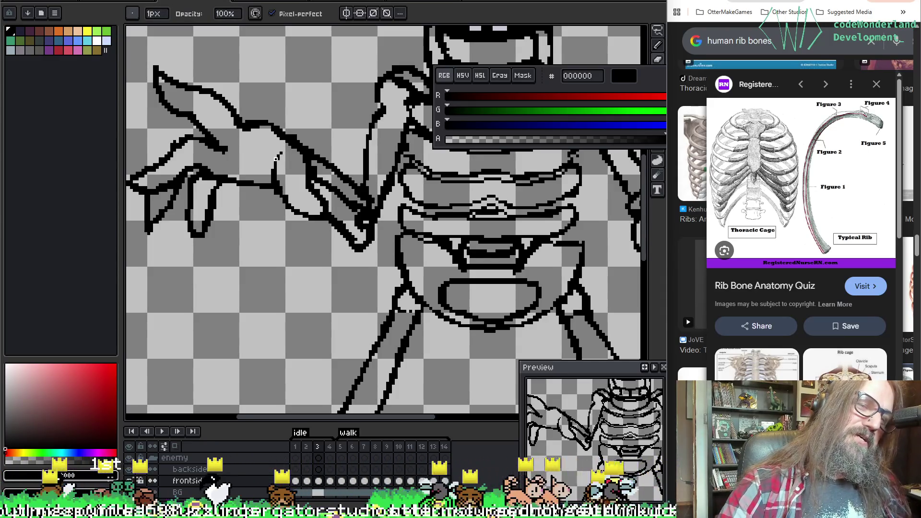
pyautogui.press('i')
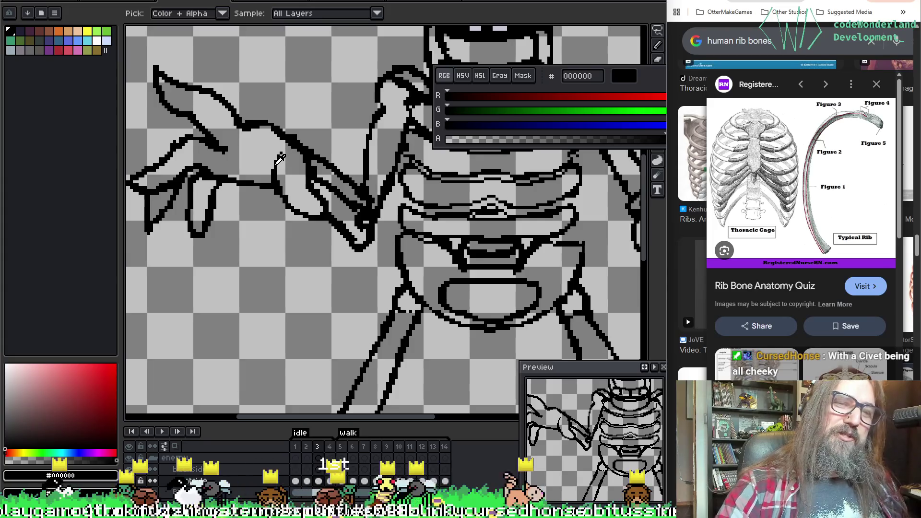
pyautogui.press('h')
pyautogui.moveTo(405, 219)
pyautogui.mouseDown()
pyautogui.moveTo(346, 202)
pyautogui.moveTo(419, 220)
pyautogui.moveTo(320, 200)
pyautogui.moveTo(328, 182)
pyautogui.moveTo(332, 226)
pyautogui.mouseUp()
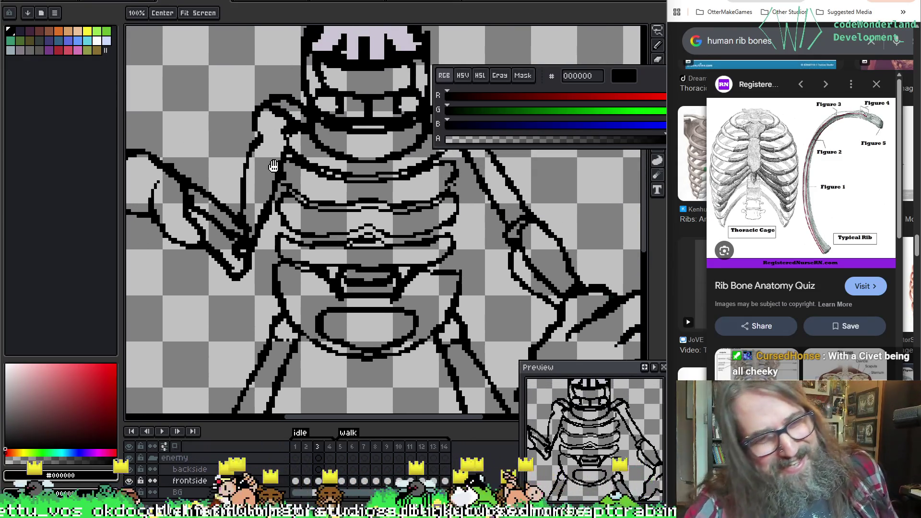
# Undo three stray strokes and rework the rib lines with Pencil and Eraser.
pyautogui.press('b')
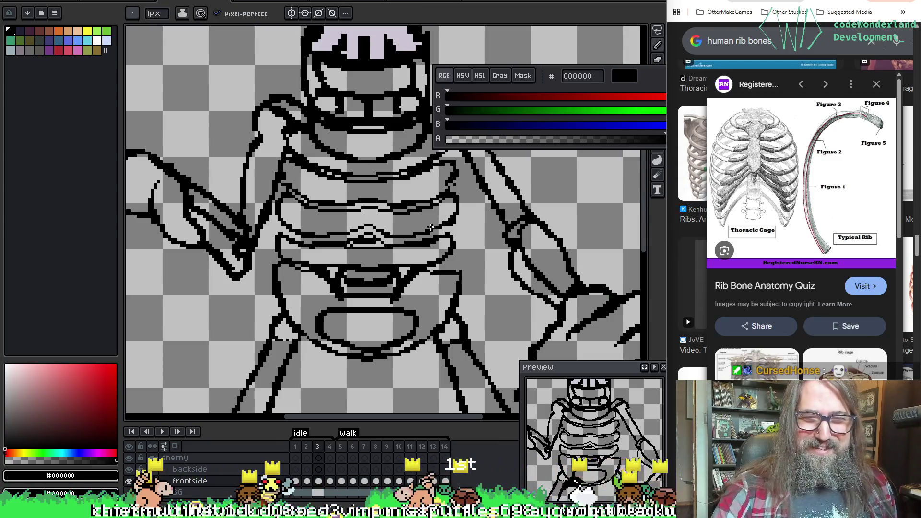
pyautogui.hotkey('ctrl', 'z')
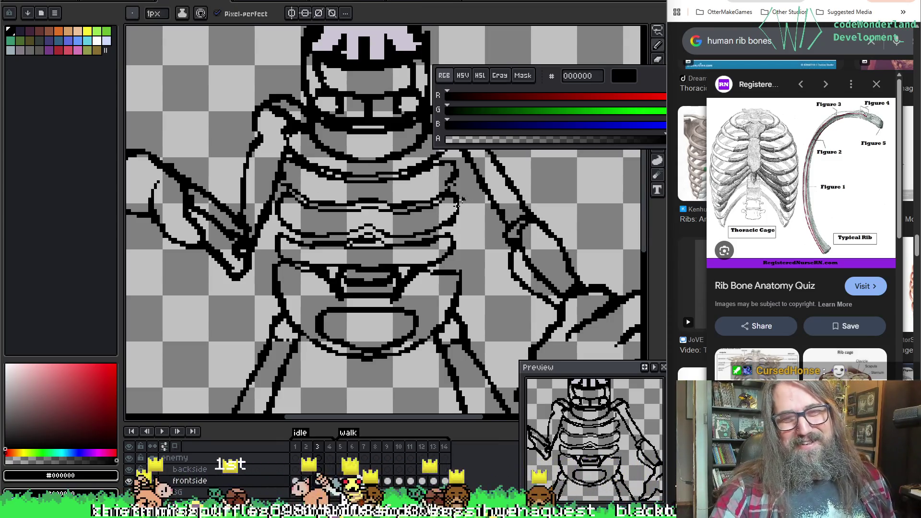
pyautogui.hotkey('ctrl', 'z')
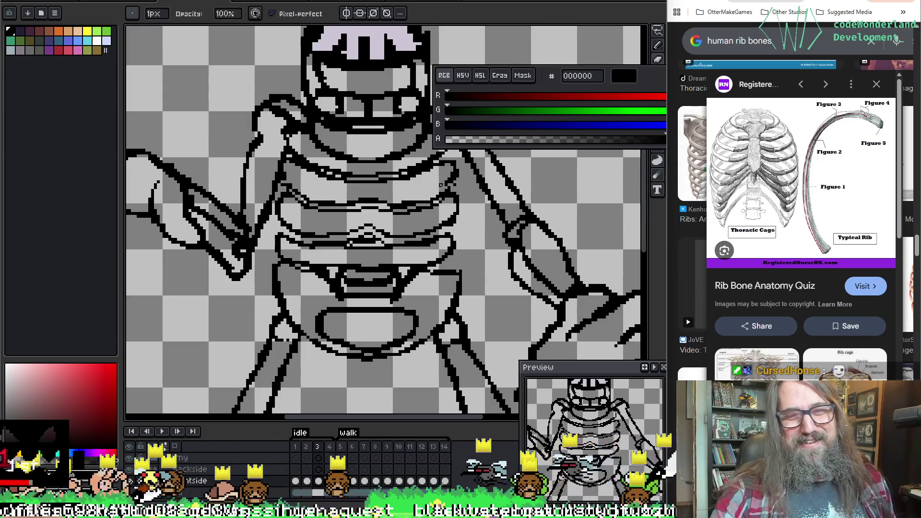
pyautogui.hotkey('ctrl', 'z')
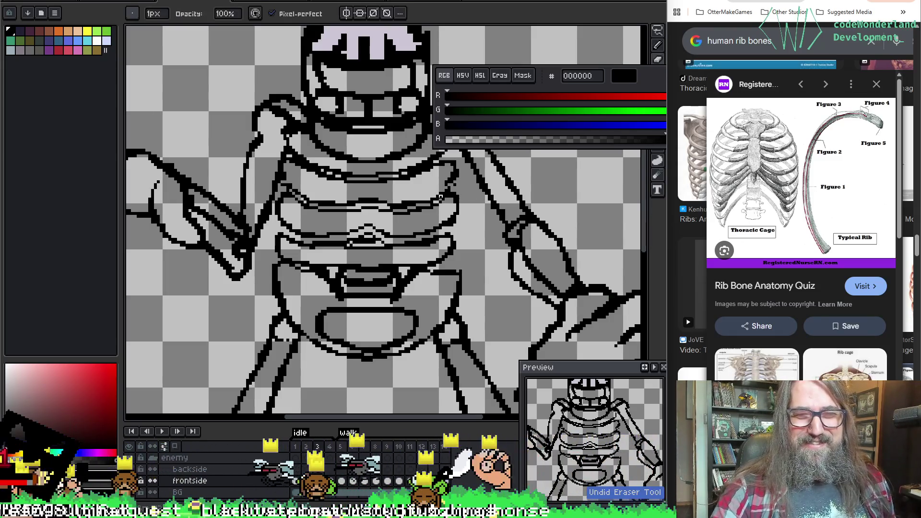
pyautogui.press('e')
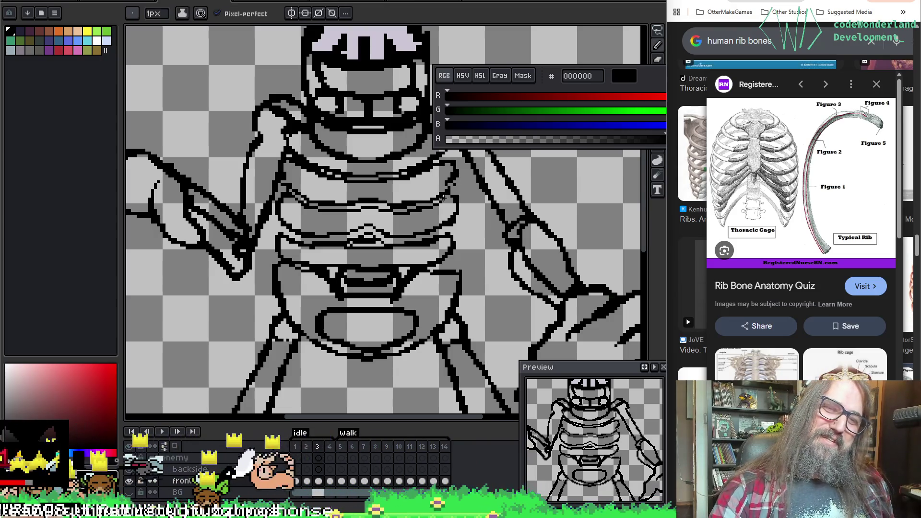
pyautogui.press('b')
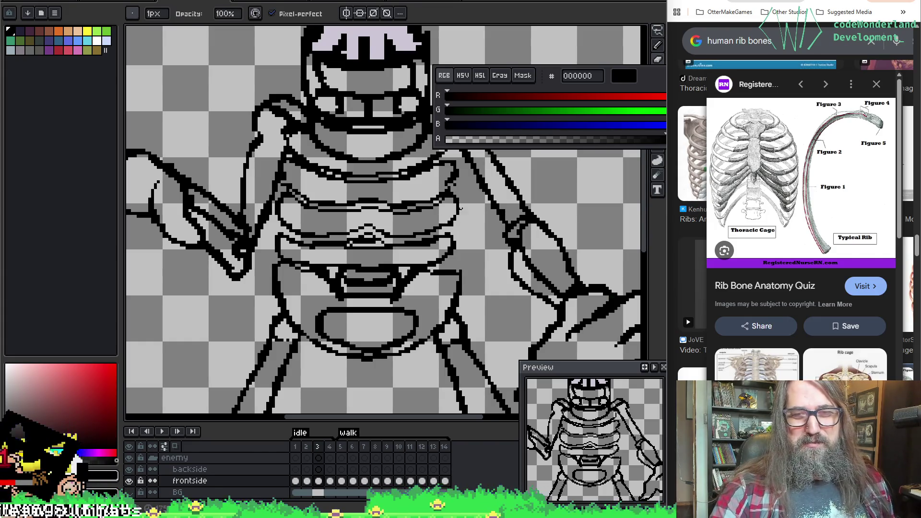
pyautogui.press('e')
pyautogui.press('b')
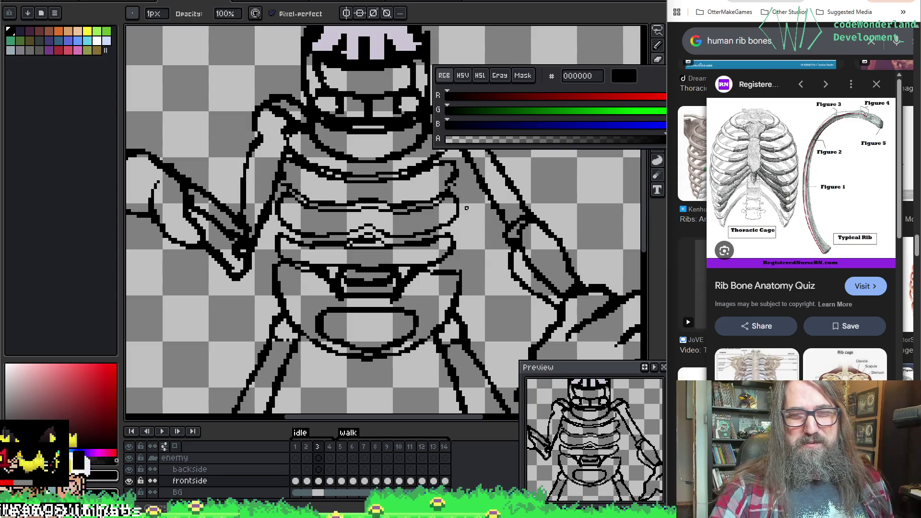
# Centre the ribcage and pelvis and keep cleaning the rib and spine outlines.
pyautogui.moveTo(529, 178); pyautogui.dragTo(538, 183)
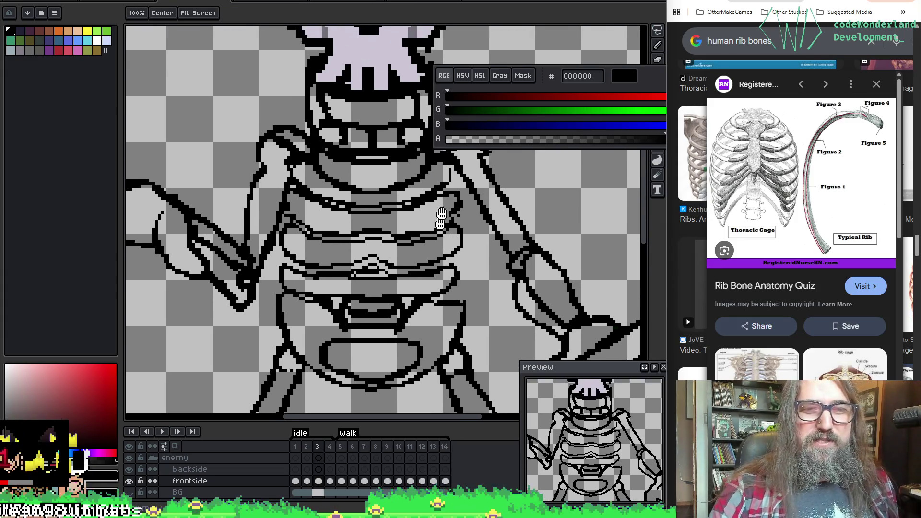
pyautogui.moveTo(435, 198)
pyautogui.mouseDown()
pyautogui.moveTo(430, 225)
pyautogui.moveTo(429, 205)
pyautogui.mouseUp()
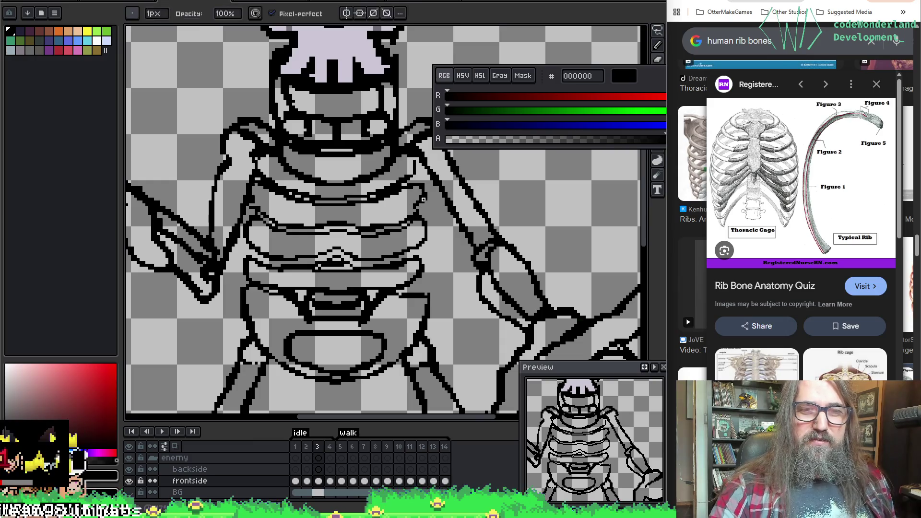
pyautogui.press('e')
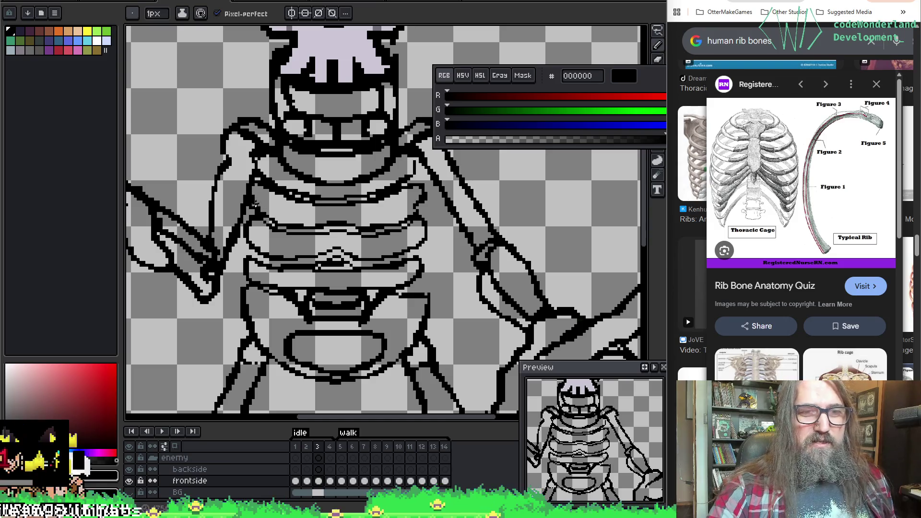
pyautogui.press('b')
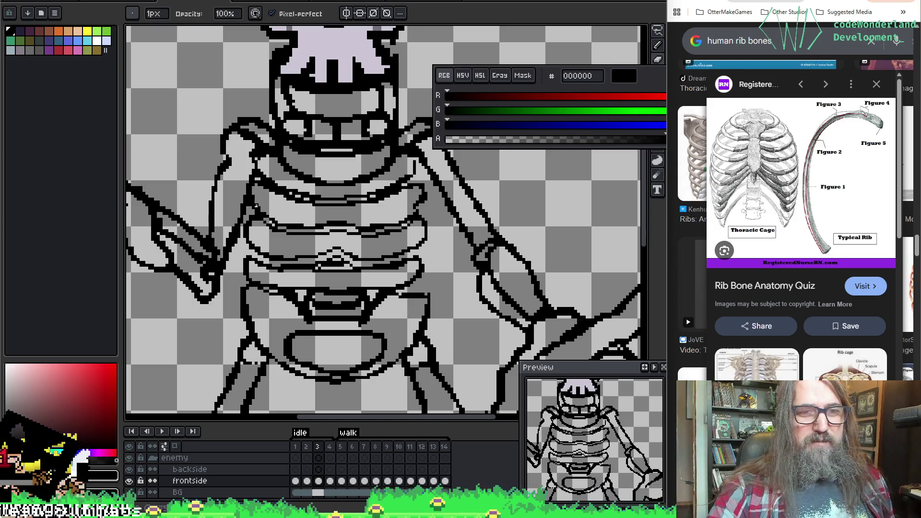
pyautogui.press('e')
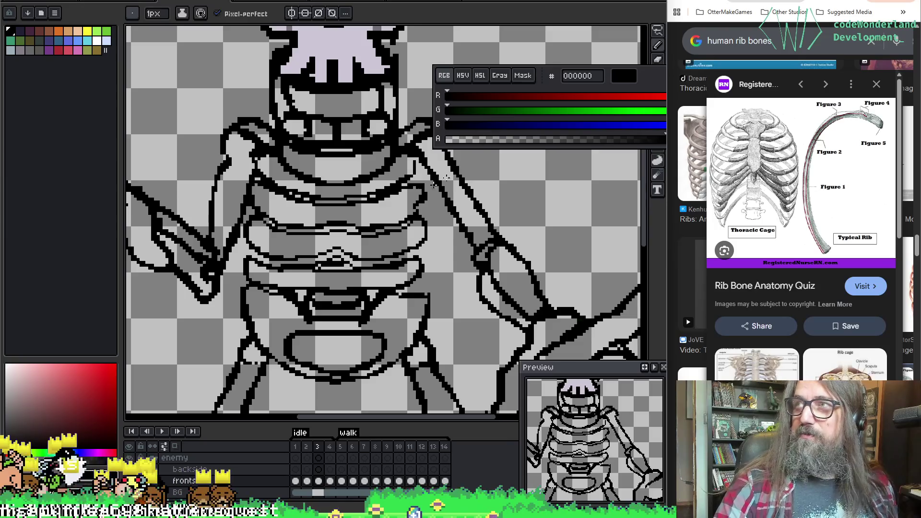
pyautogui.moveTo(394, 140); pyautogui.dragTo(400, 146)
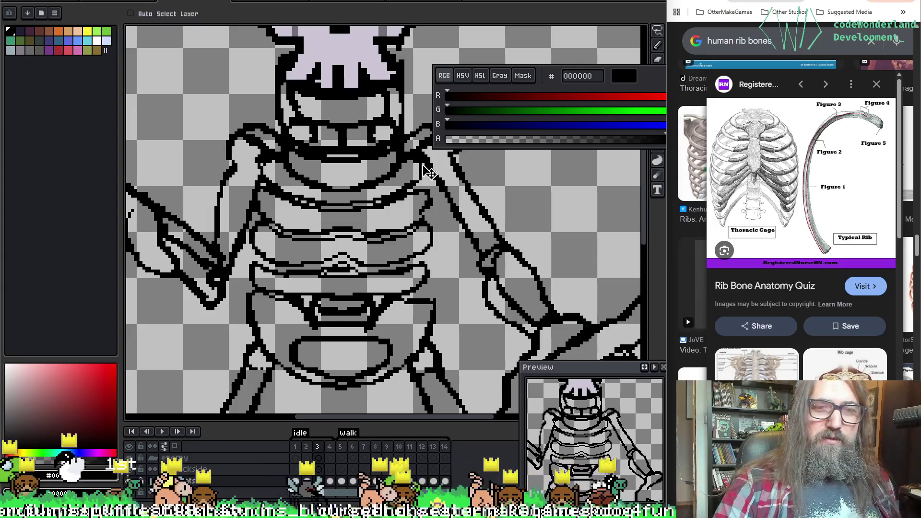
pyautogui.moveTo(237, 172); pyautogui.dragTo(242, 161)
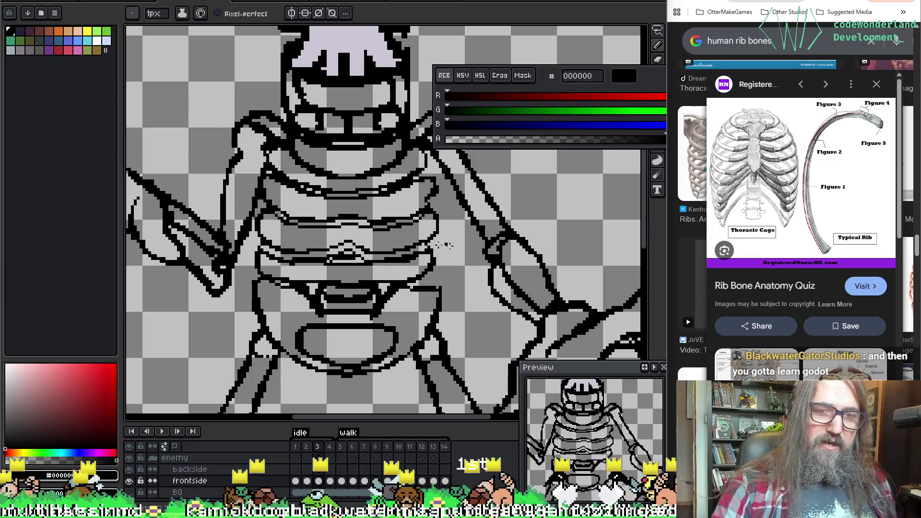
# Sample a canvas colour while panning to the pelvis and the right hand.
pyautogui.press('space')
pyautogui.moveTo(430, 271)
pyautogui.mouseDown()
pyautogui.moveTo(432, 357)
pyautogui.moveTo(420, 149)
pyautogui.mouseUp()
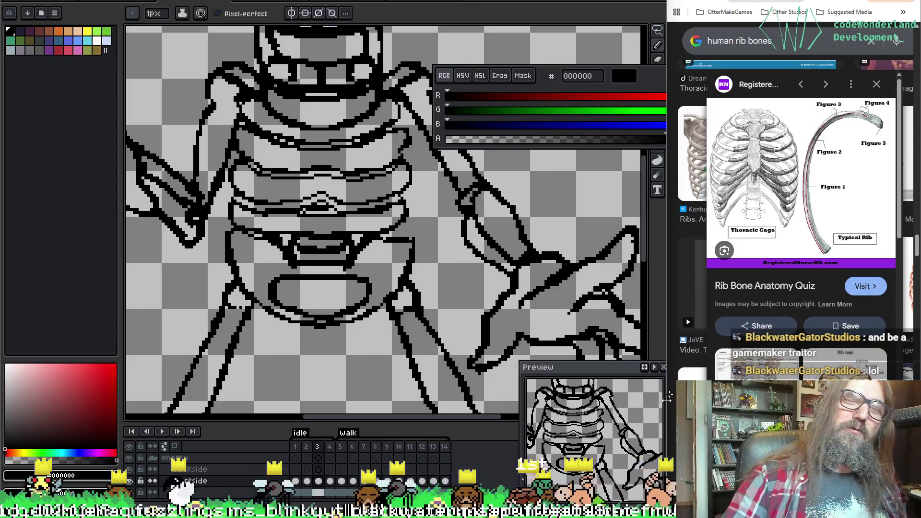
pyautogui.press('alt')
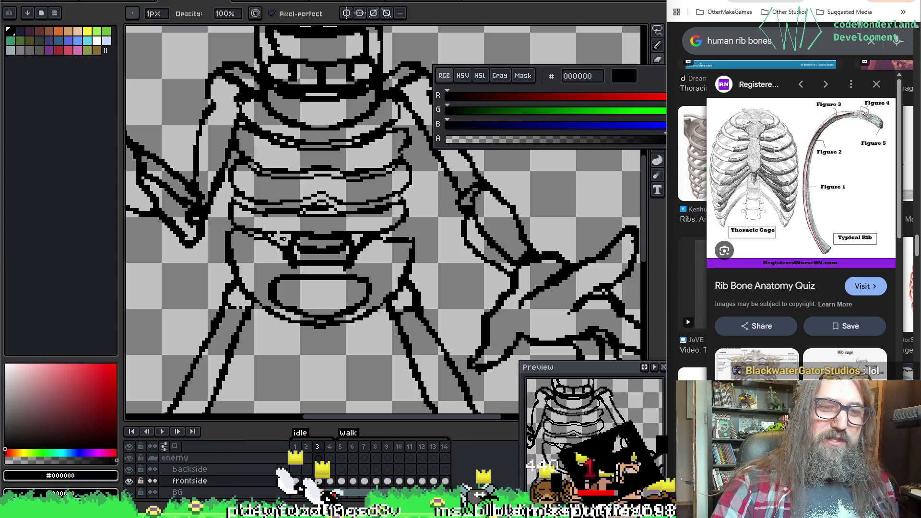
pyautogui.press('alt')
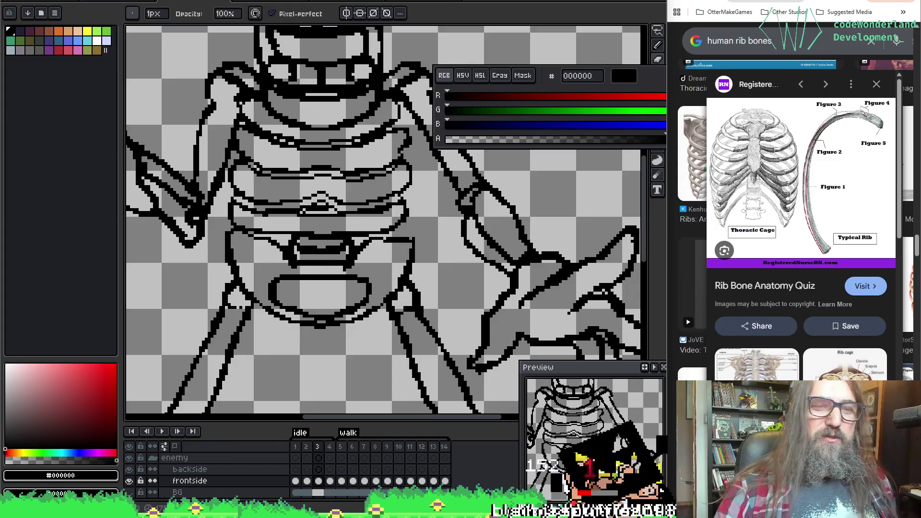
pyautogui.moveTo(228, 283); pyautogui.dragTo(219, 222)
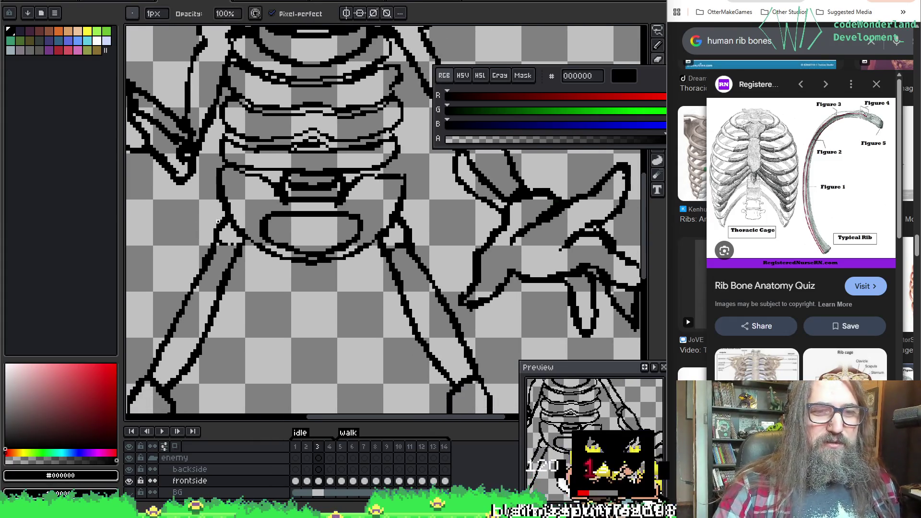
# Scroll down over the elbow and lower arm, then pan over to the left hand.
pyautogui.press('ctrl')
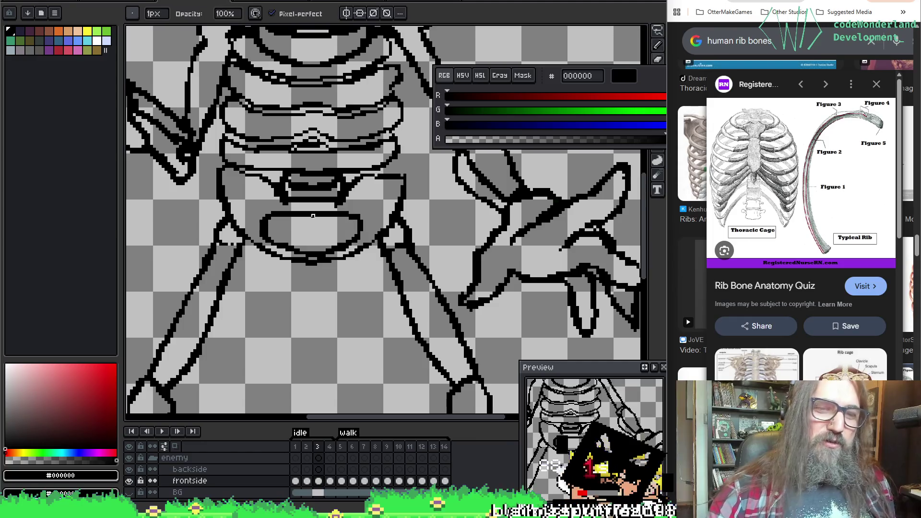
pyautogui.press('ctrl')
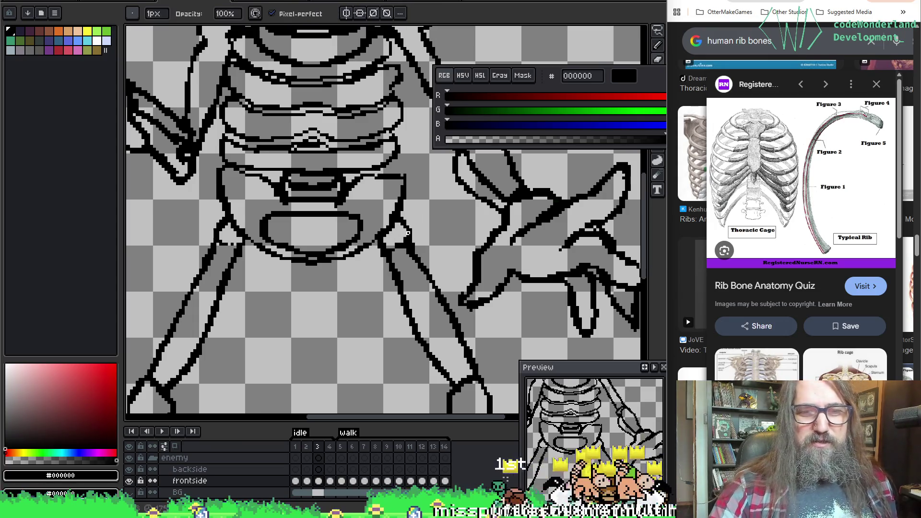
pyautogui.scroll(-2, 438, 271)
pyautogui.scroll(-3, 335, 216)
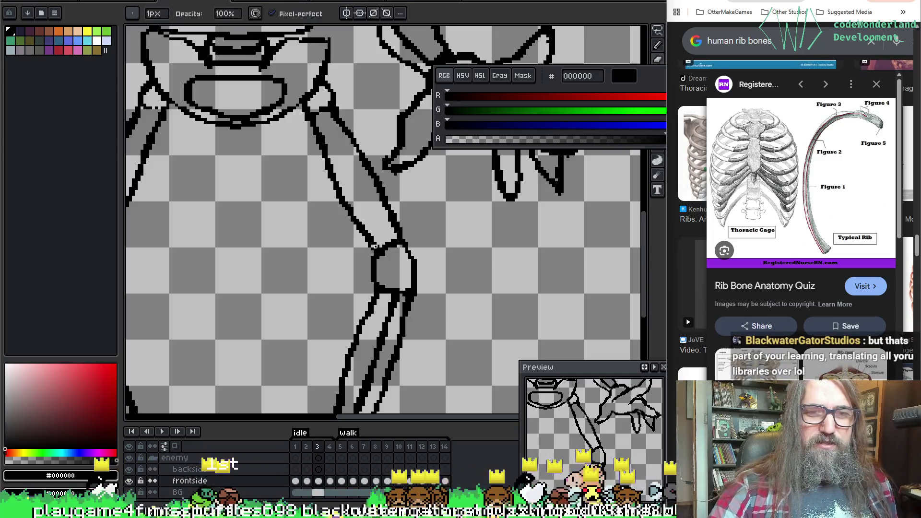
pyautogui.press('ctrl')
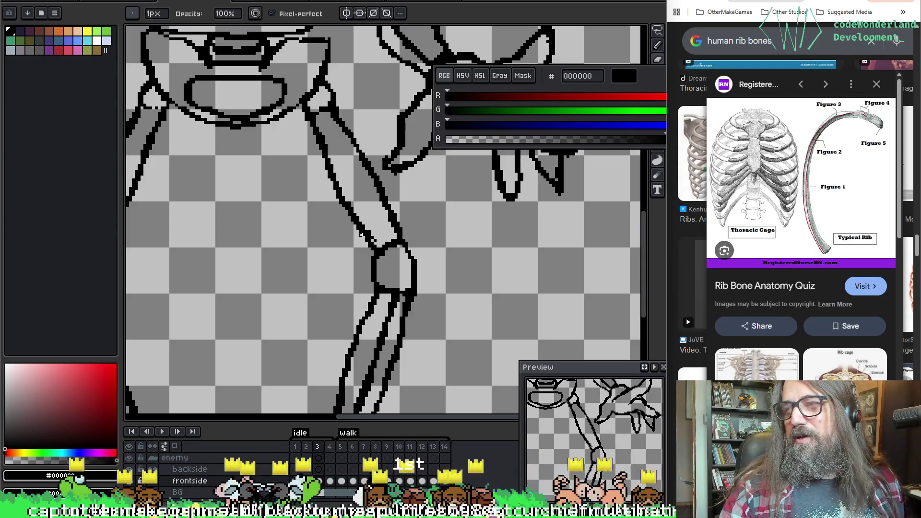
pyautogui.moveTo(430, 180)
pyautogui.mouseDown()
pyautogui.moveTo(330, 206)
pyautogui.moveTo(360, 226)
pyautogui.moveTo(449, 251)
pyautogui.moveTo(323, 237)
pyautogui.moveTo(362, 251)
pyautogui.moveTo(372, 236)
pyautogui.moveTo(348, 247)
pyautogui.moveTo(491, 276)
pyautogui.mouseUp()
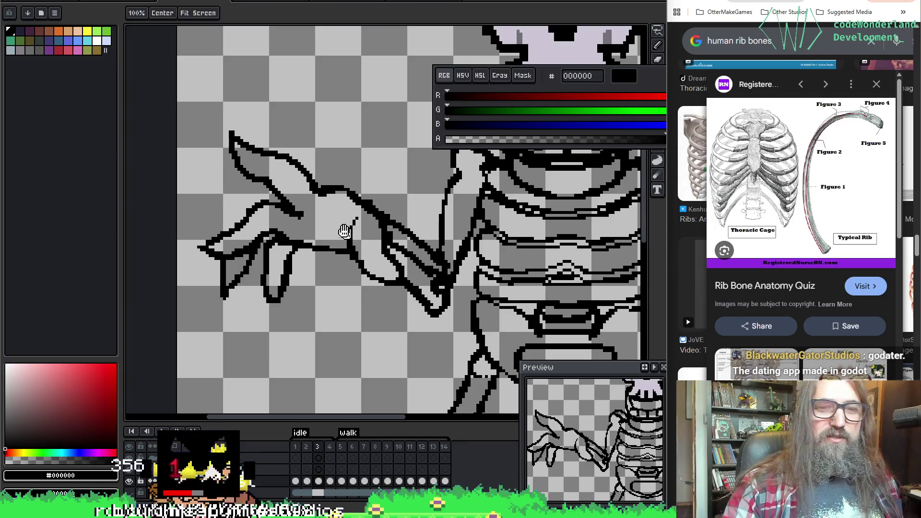
# Undo a pencil stroke and add a single pixel to the left hand's outline.
pyautogui.moveTo(270, 198); pyautogui.dragTo(274, 195)
pyautogui.press('b')
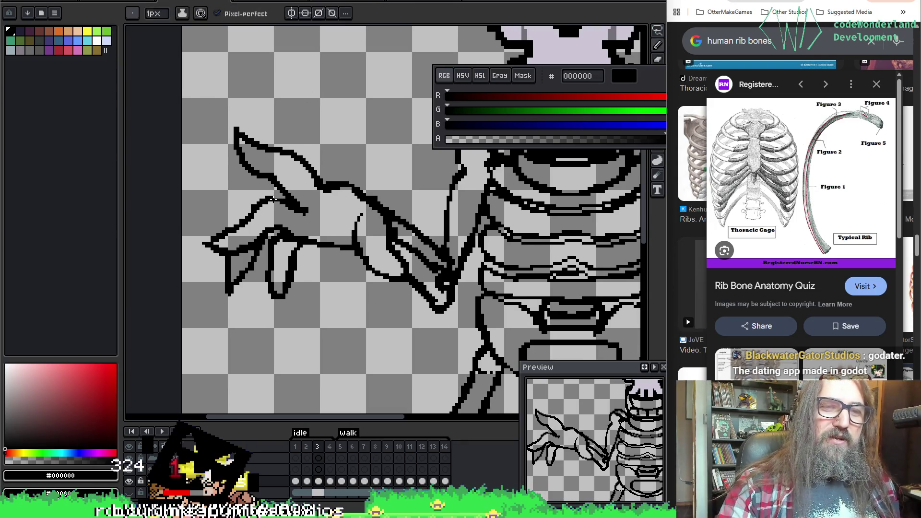
pyautogui.press('e')
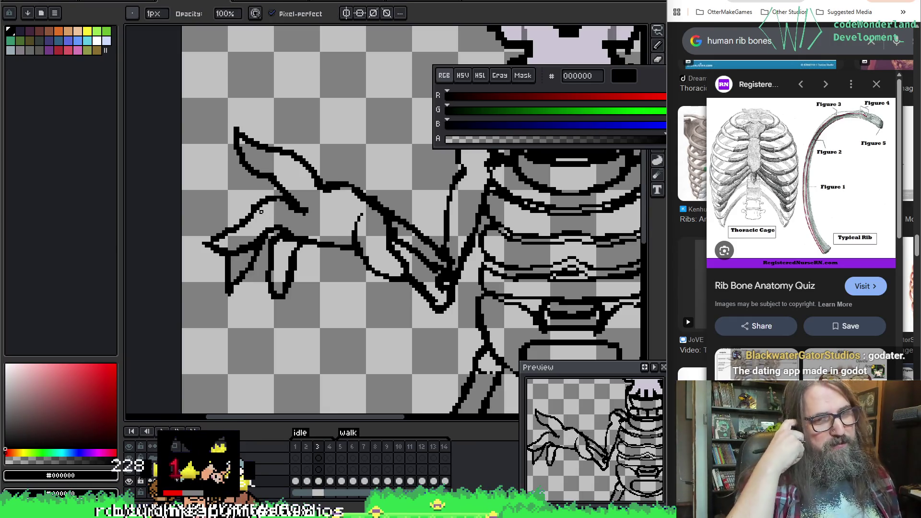
pyautogui.press('b')
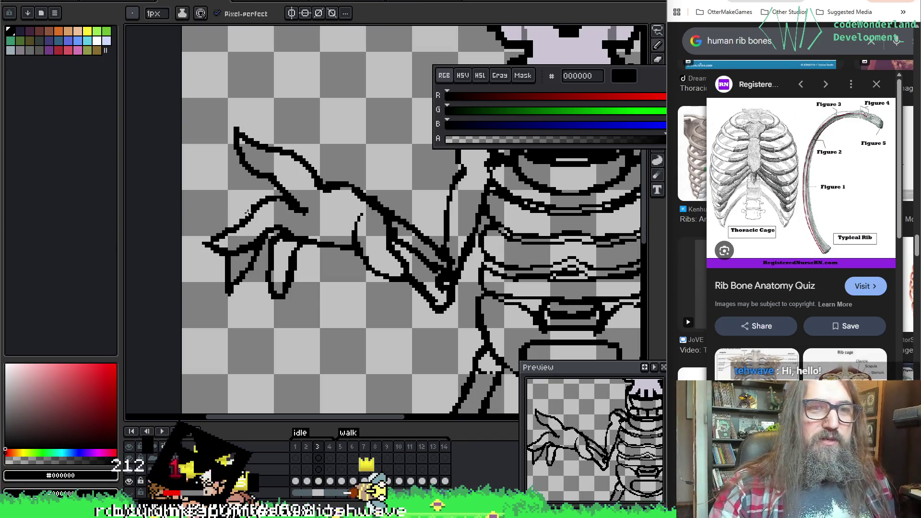
pyautogui.hotkey('ctrl', 'z')
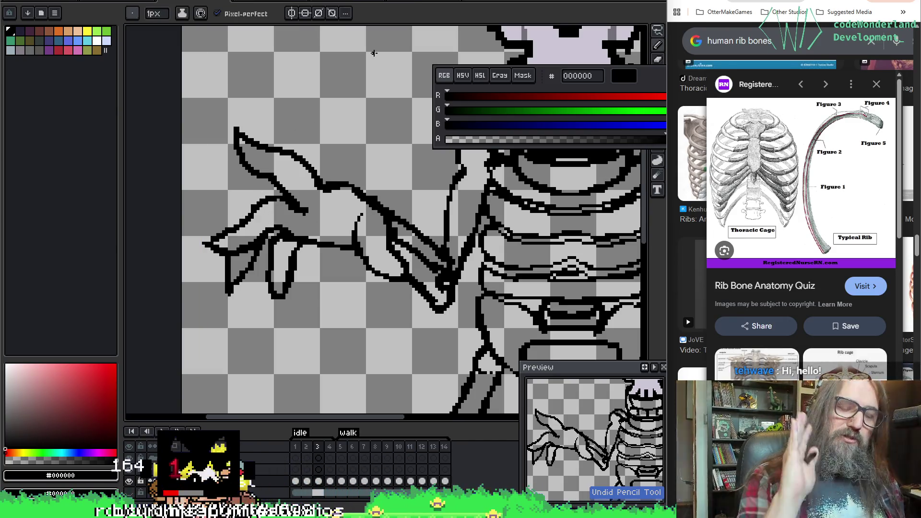
pyautogui.click(446, 280)
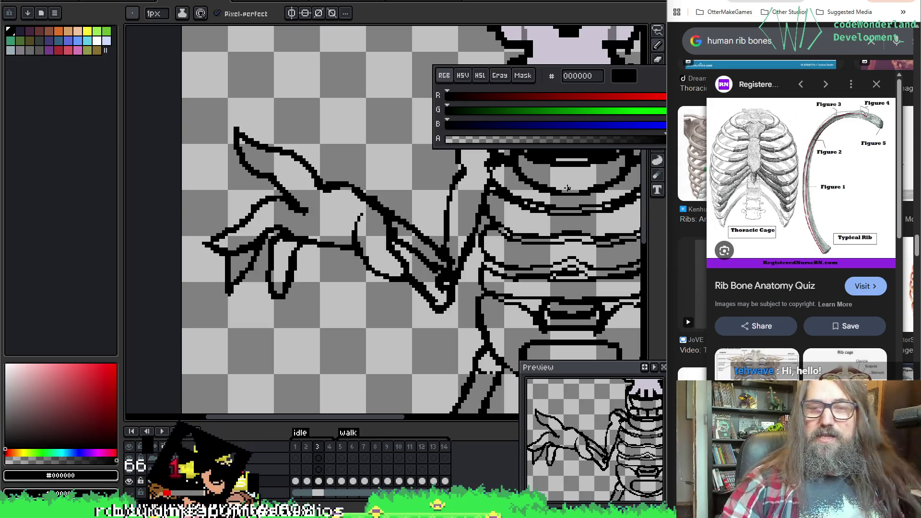
# Pan back to centre the skull and ribcage in the view.
pyautogui.press('space')
pyautogui.moveTo(528, 258)
pyautogui.mouseDown()
pyautogui.moveTo(487, 274)
pyautogui.moveTo(370, 288)
pyautogui.mouseUp()
pyautogui.moveTo(555, 243); pyautogui.dragTo(408, 255)
pyautogui.moveTo(361, 230)
pyautogui.mouseDown()
pyautogui.moveTo(367, 281)
pyautogui.moveTo(390, 261)
pyautogui.moveTo(303, 219)
pyautogui.moveTo(234, 255)
pyautogui.moveTo(279, 261)
pyautogui.mouseUp()
pyautogui.press('e')
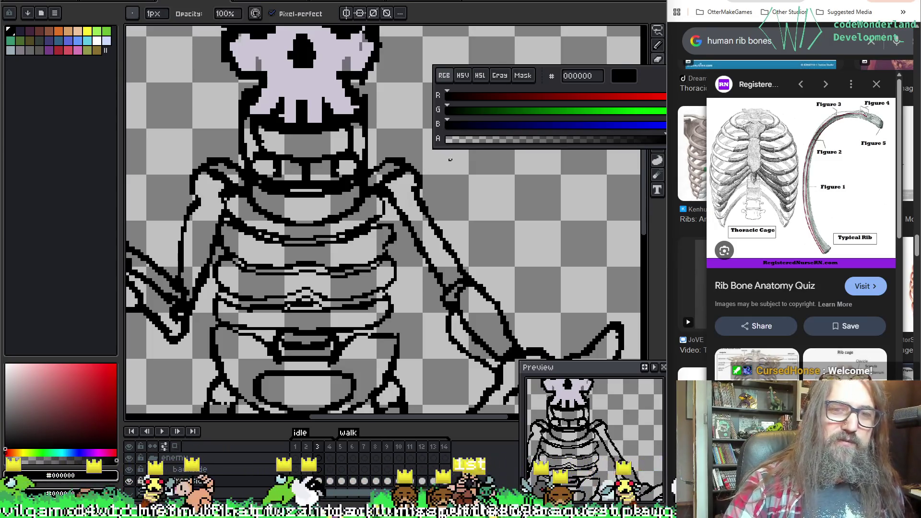
# Fix stray black pixels on the lower ribcage and right arm outlines.
pyautogui.press('b')
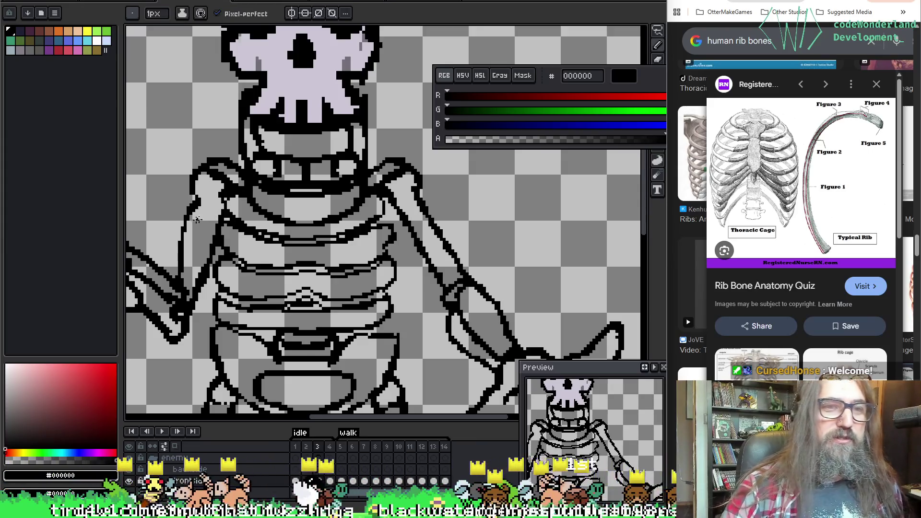
pyautogui.press('e')
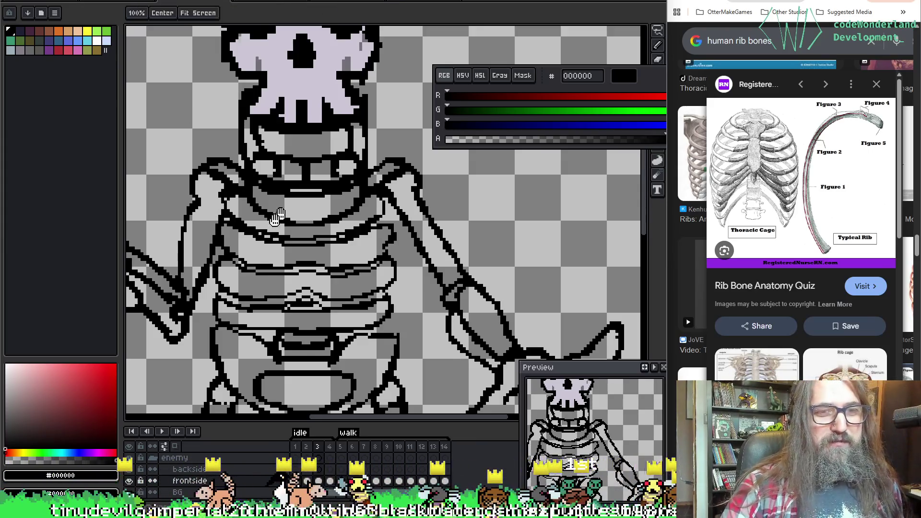
pyautogui.moveTo(281, 213); pyautogui.dragTo(262, 174)
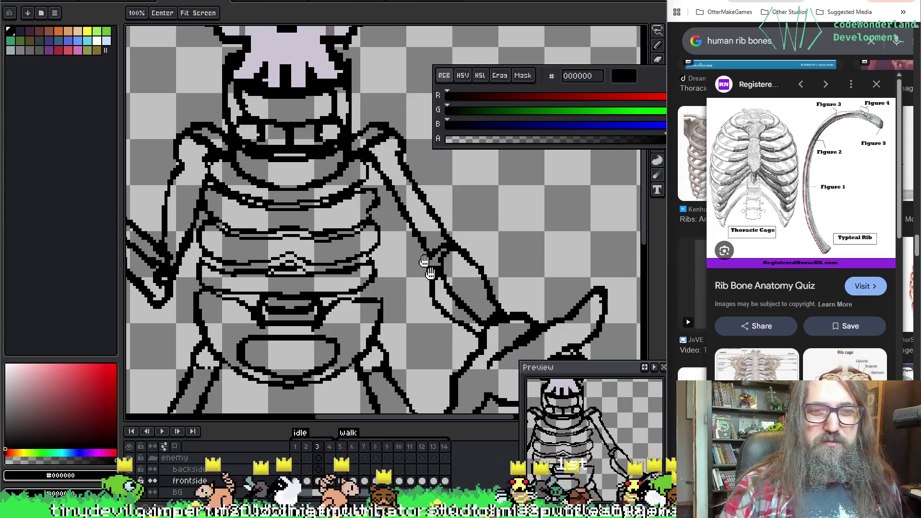
pyautogui.moveTo(206, 144); pyautogui.dragTo(250, 137)
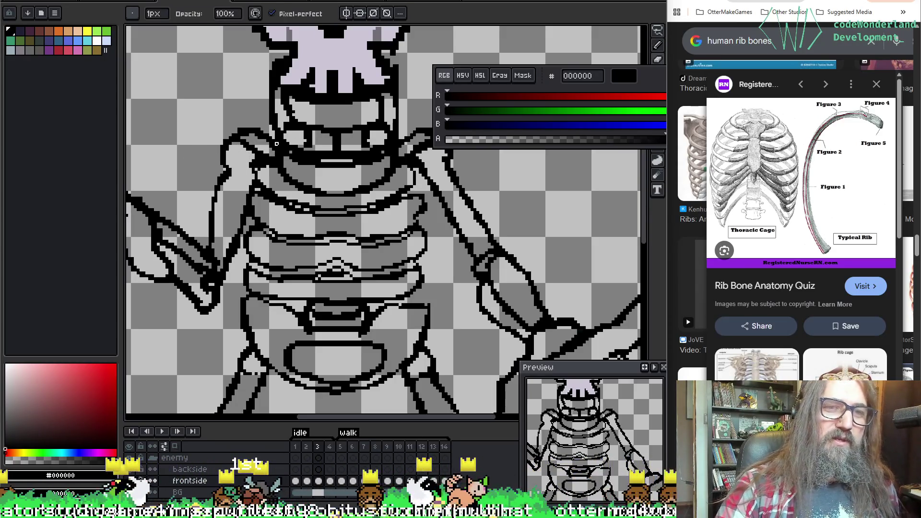
pyautogui.press('b')
pyautogui.moveTo(271, 146); pyautogui.dragTo(216, 173)
# Redraw and erase stray pixels along the skeleton's right hand outline.
pyautogui.moveTo(483, 185)
pyautogui.mouseDown()
pyautogui.moveTo(394, 250)
pyautogui.moveTo(387, 240)
pyautogui.moveTo(379, 249)
pyautogui.moveTo(376, 261)
pyautogui.moveTo(444, 315)
pyautogui.moveTo(250, 171)
pyautogui.moveTo(259, 180)
pyautogui.mouseUp()
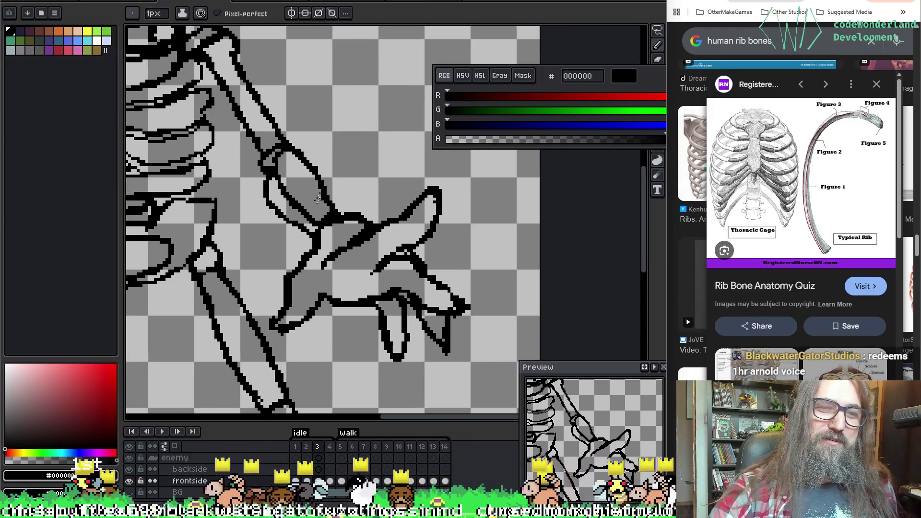
pyautogui.press('e')
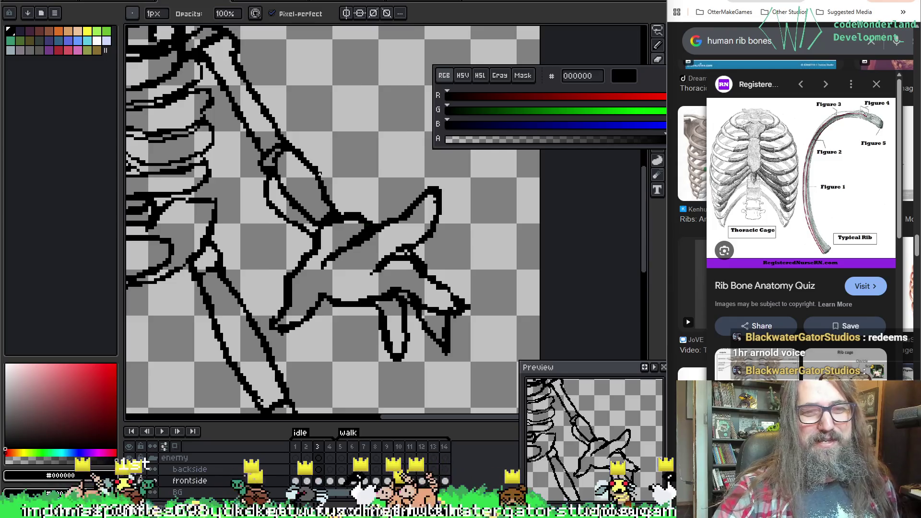
pyautogui.moveTo(323, 174); pyautogui.dragTo(409, 244)
pyautogui.moveTo(307, 158); pyautogui.dragTo(353, 218)
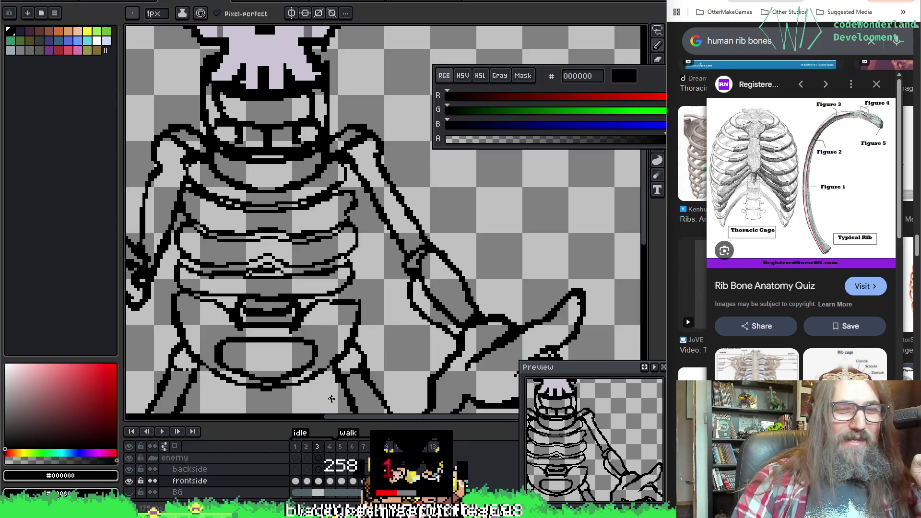
# Erase stray pixels on the lower rib outlines between both arms.
pyautogui.moveTo(157, 325)
pyautogui.mouseDown()
pyautogui.moveTo(271, 200)
pyautogui.moveTo(272, 233)
pyautogui.moveTo(372, 293)
pyautogui.mouseUp()
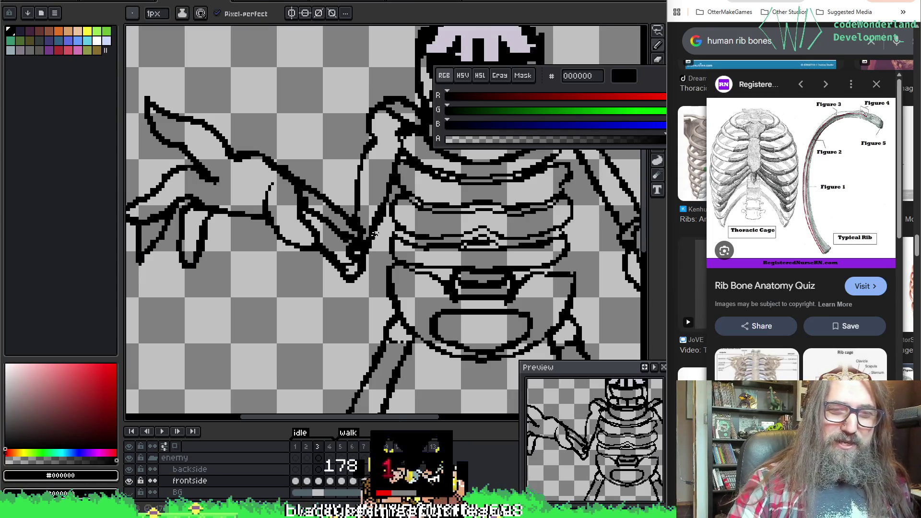
pyautogui.press('e')
pyautogui.moveTo(356, 267); pyautogui.dragTo(307, 283)
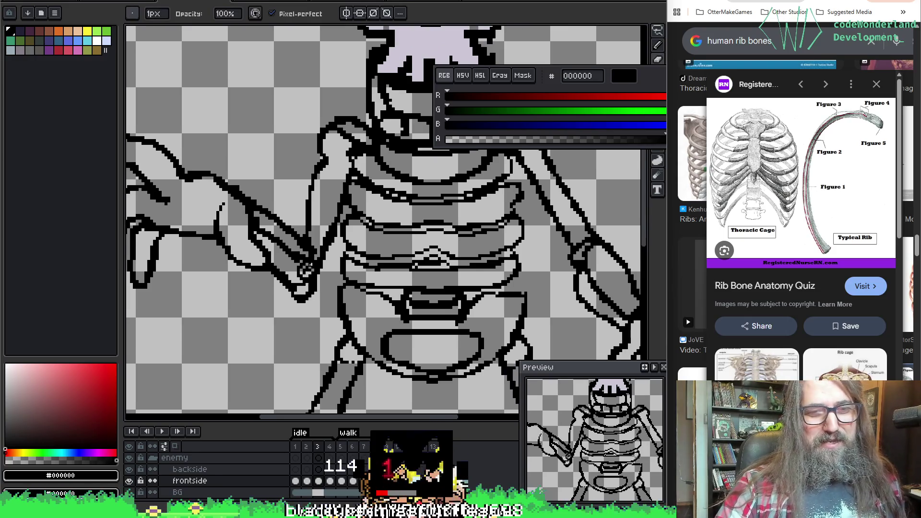
pyautogui.moveTo(388, 216)
pyautogui.mouseDown()
pyautogui.moveTo(345, 283)
pyautogui.moveTo(311, 399)
pyautogui.mouseUp()
pyautogui.moveTo(480, 413)
pyautogui.mouseDown()
pyautogui.moveTo(423, 288)
pyautogui.moveTo(418, 351)
pyautogui.moveTo(437, 265)
pyautogui.mouseUp()
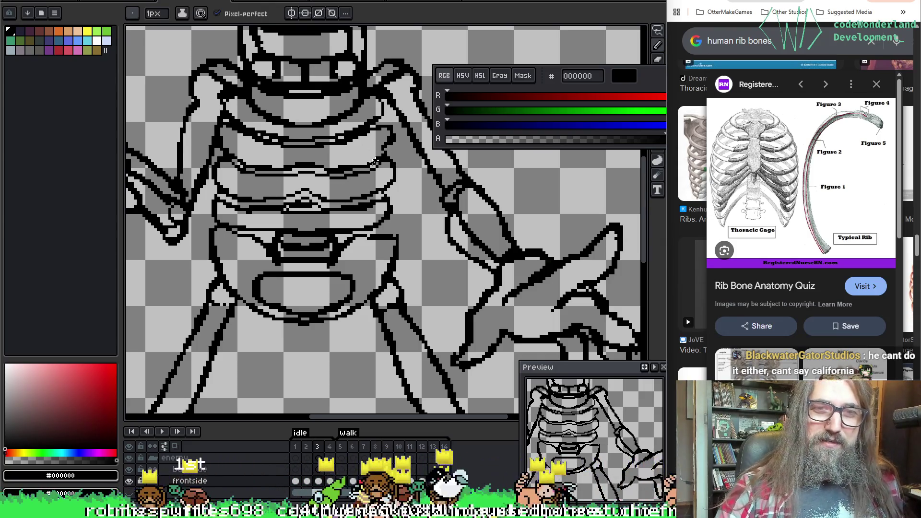
pyautogui.press('b')
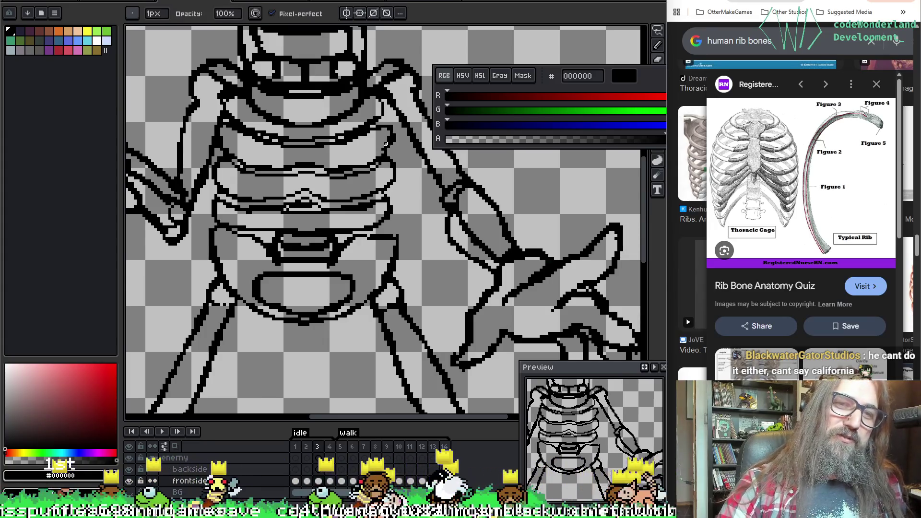
pyautogui.press('e')
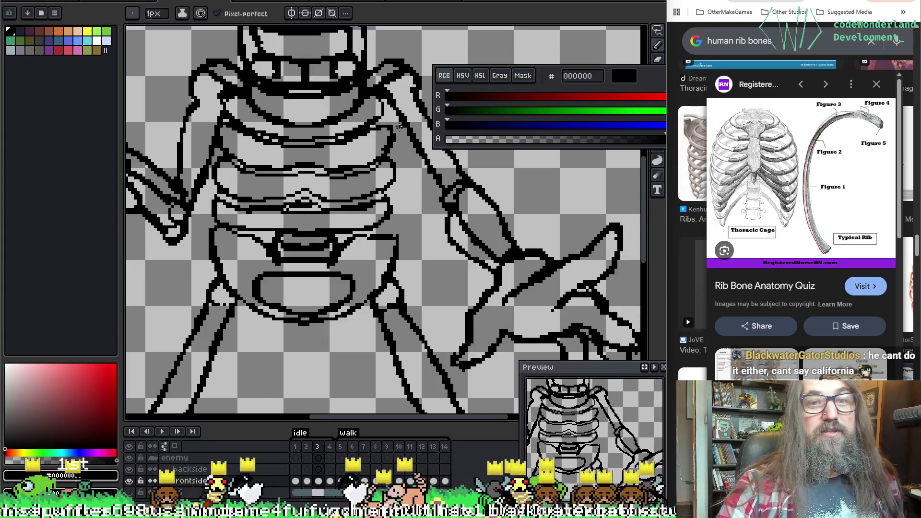
pyautogui.press('b')
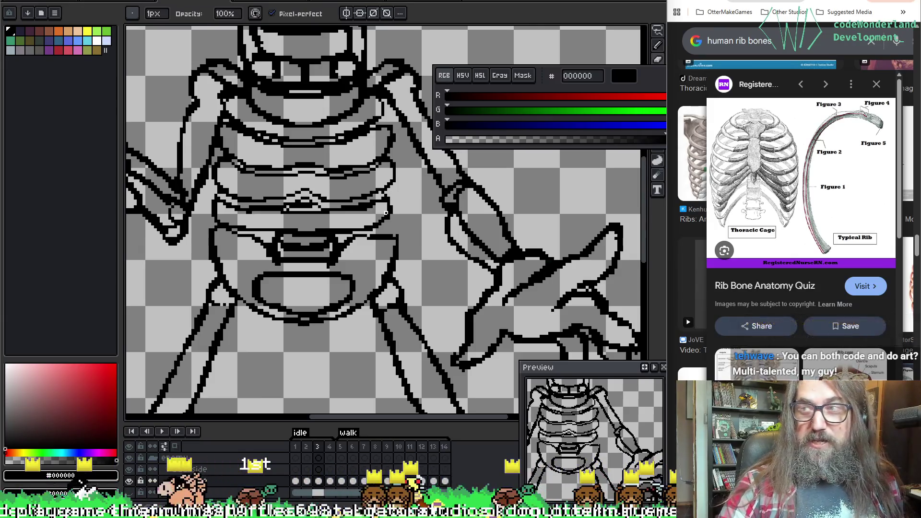
pyautogui.moveTo(203, 117); pyautogui.dragTo(247, 143)
# Redraw and erase pixels on the middle rib bands around the central sternum.
pyautogui.press('e')
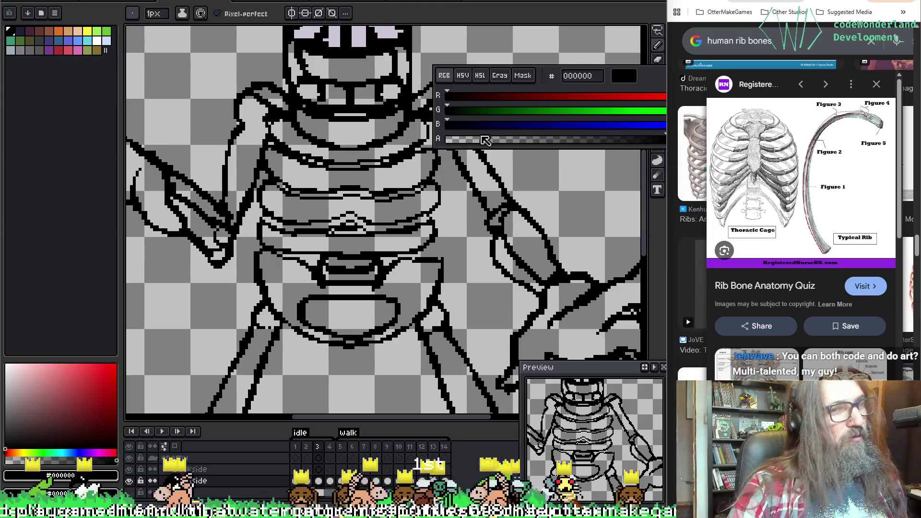
pyautogui.press('b')
pyautogui.press('e')
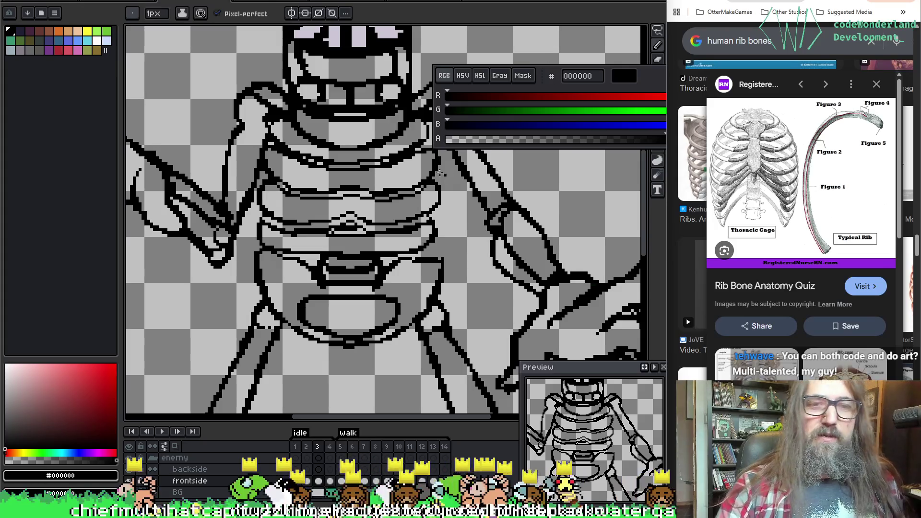
pyautogui.press('b')
pyautogui.press('e')
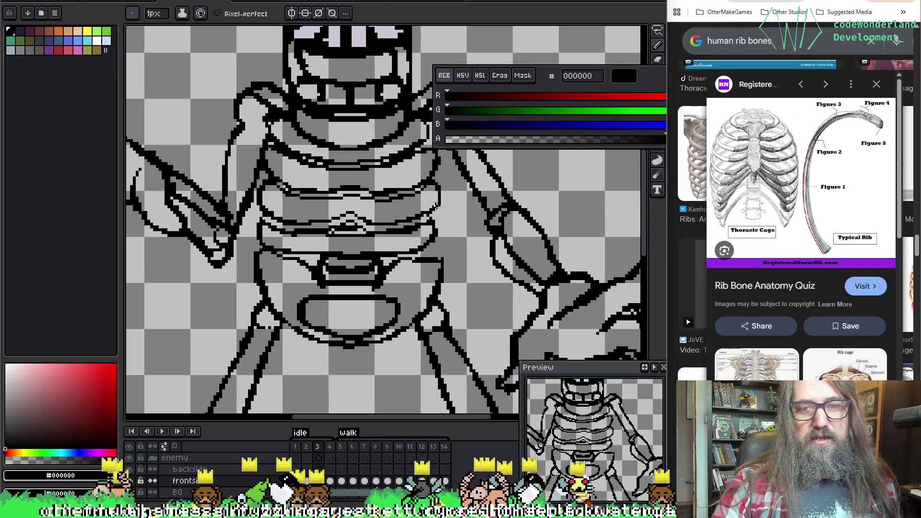
pyautogui.press('b')
pyautogui.press('e')
pyautogui.press('b')
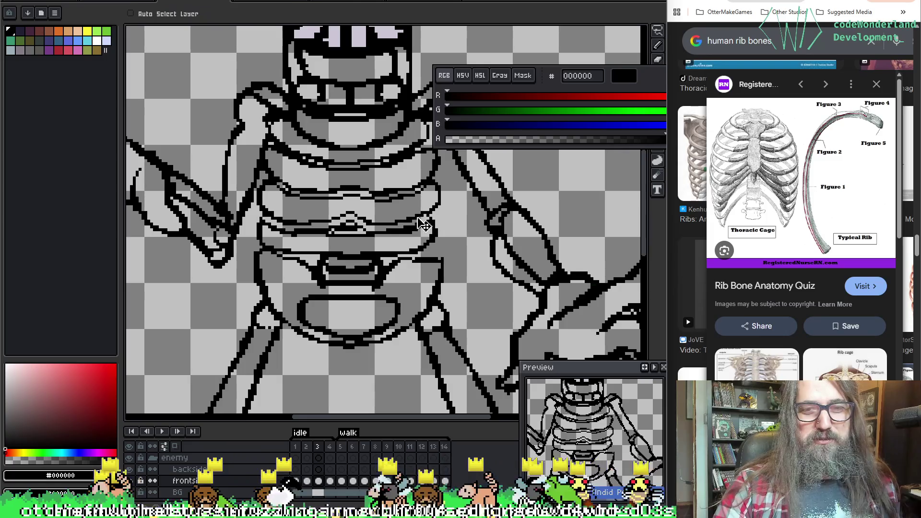
pyautogui.press('e')
pyautogui.press('b')
pyautogui.press('e')
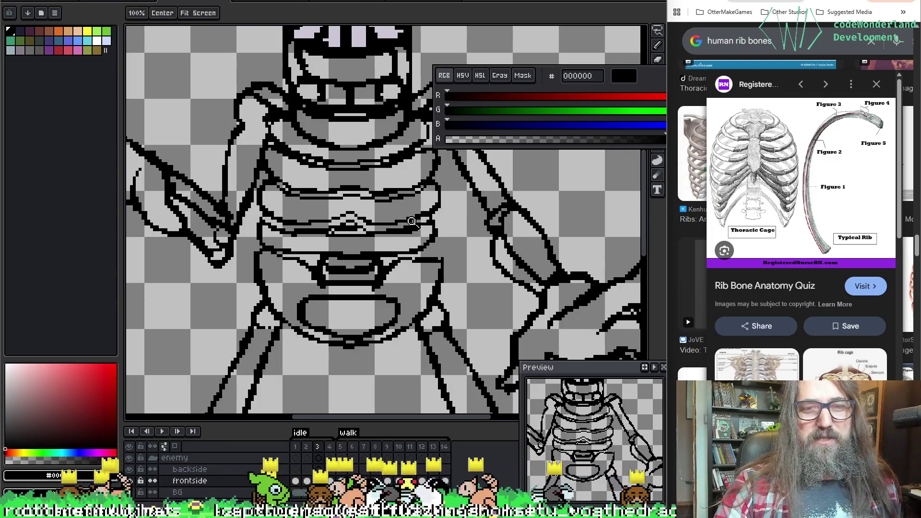
pyautogui.press('b')
pyautogui.press('e')
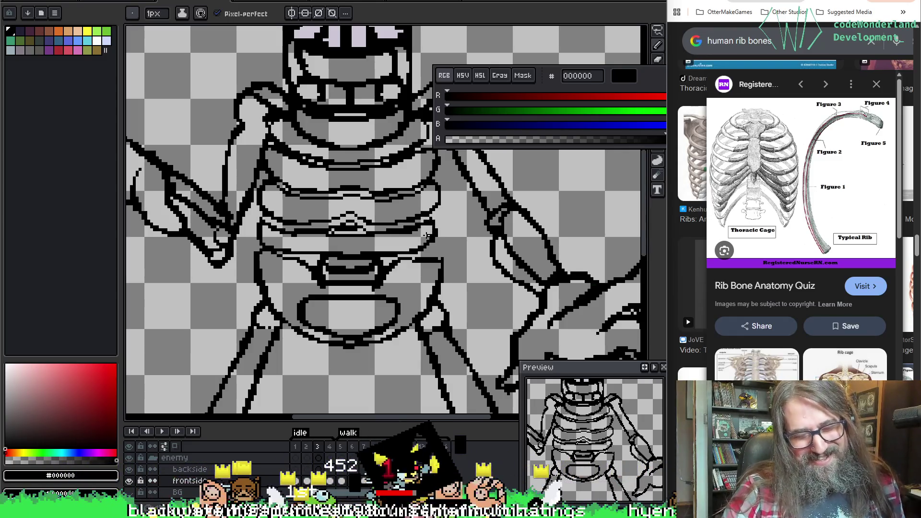
pyautogui.press('b')
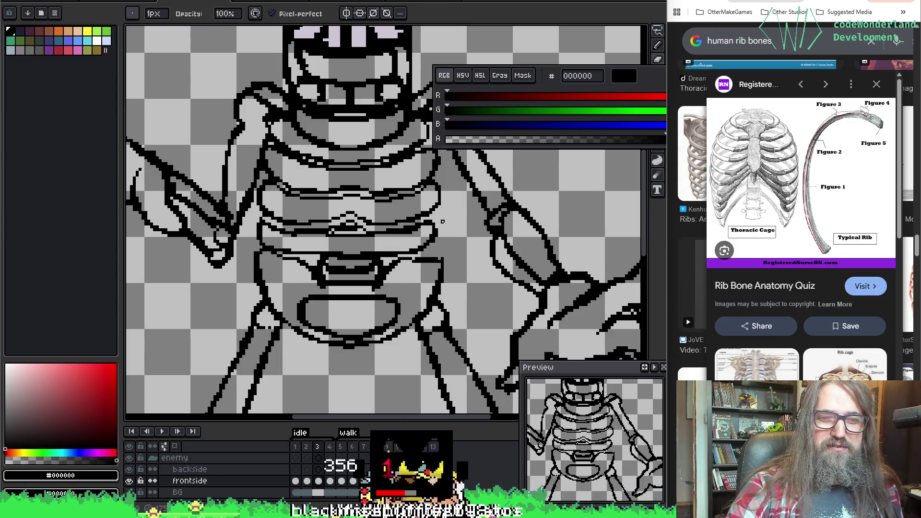
pyautogui.press('e')
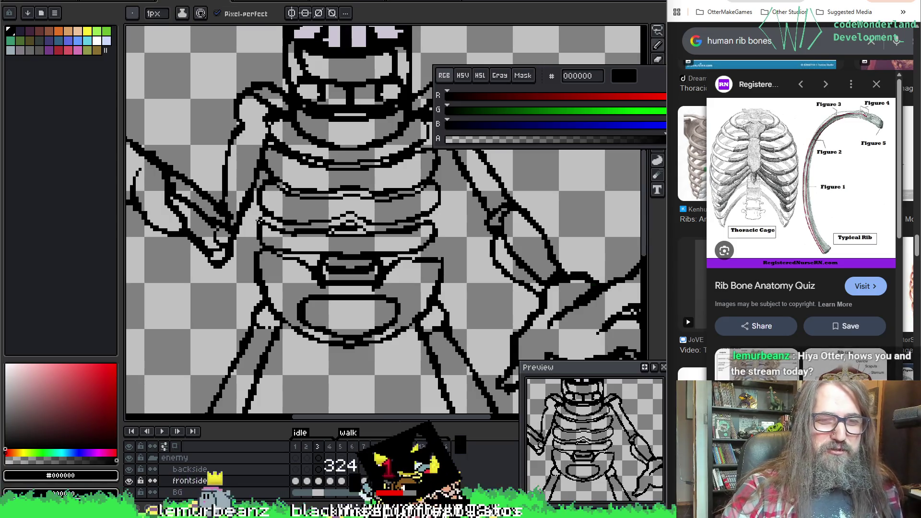
pyautogui.press('b')
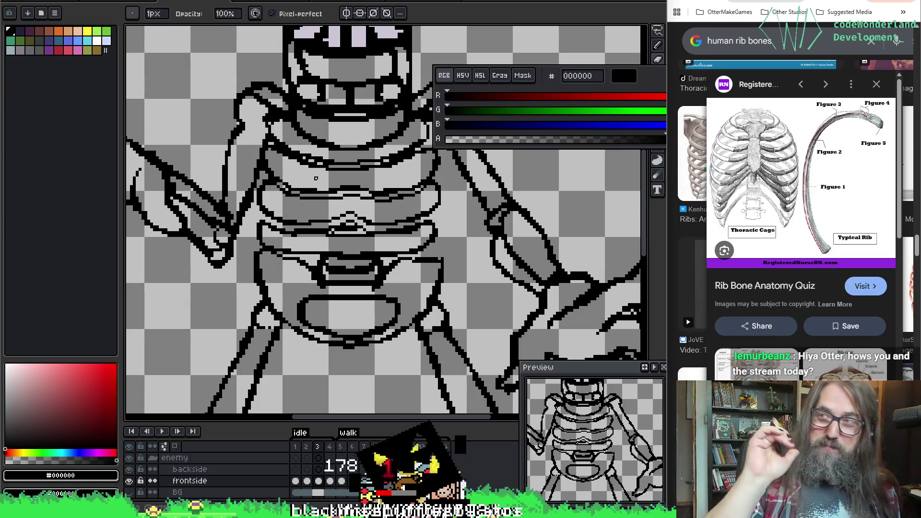
pyautogui.press('e')
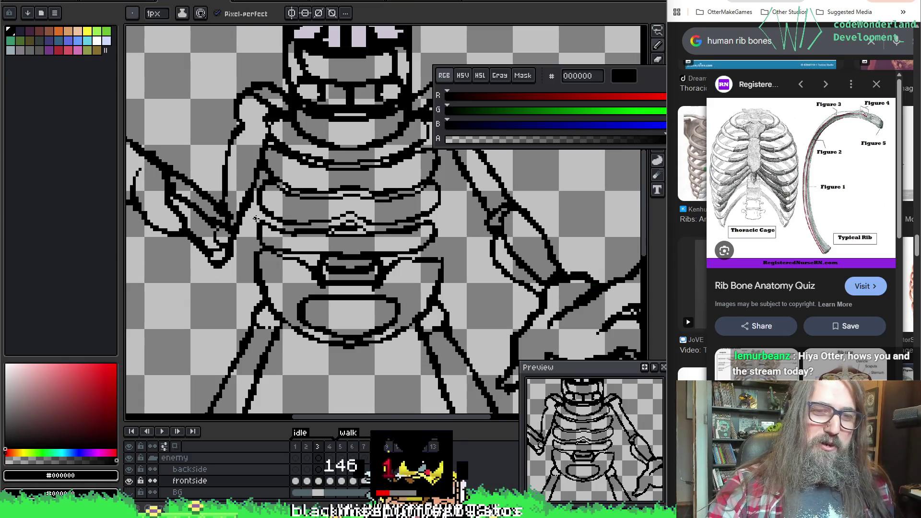